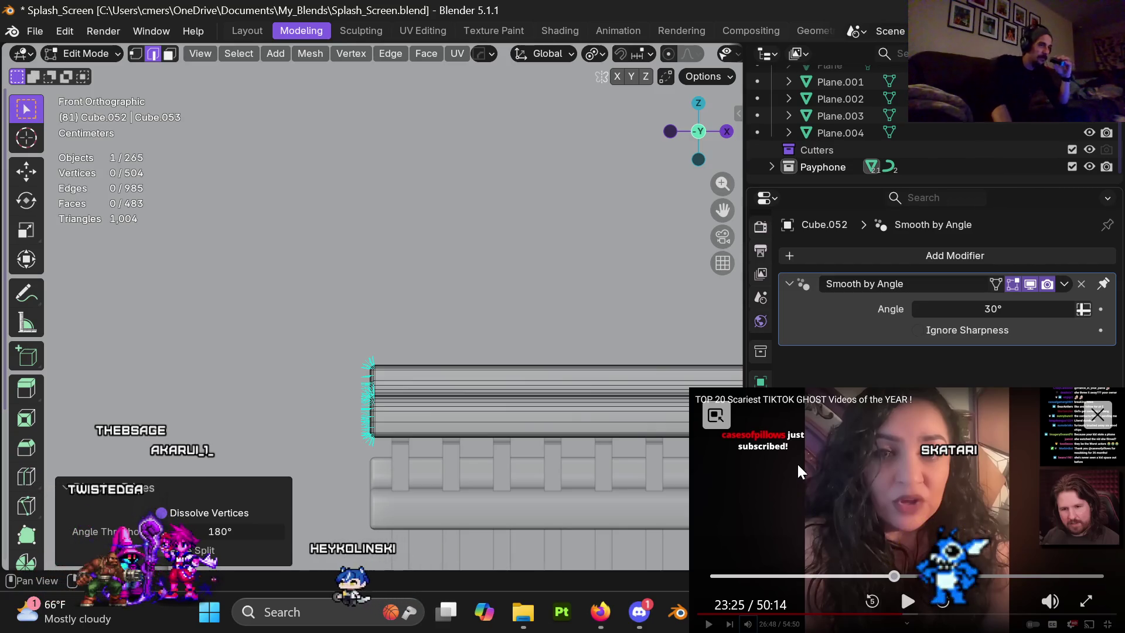
Play and pause the floating video, then recentre the view on the bench top.
click(908, 603)
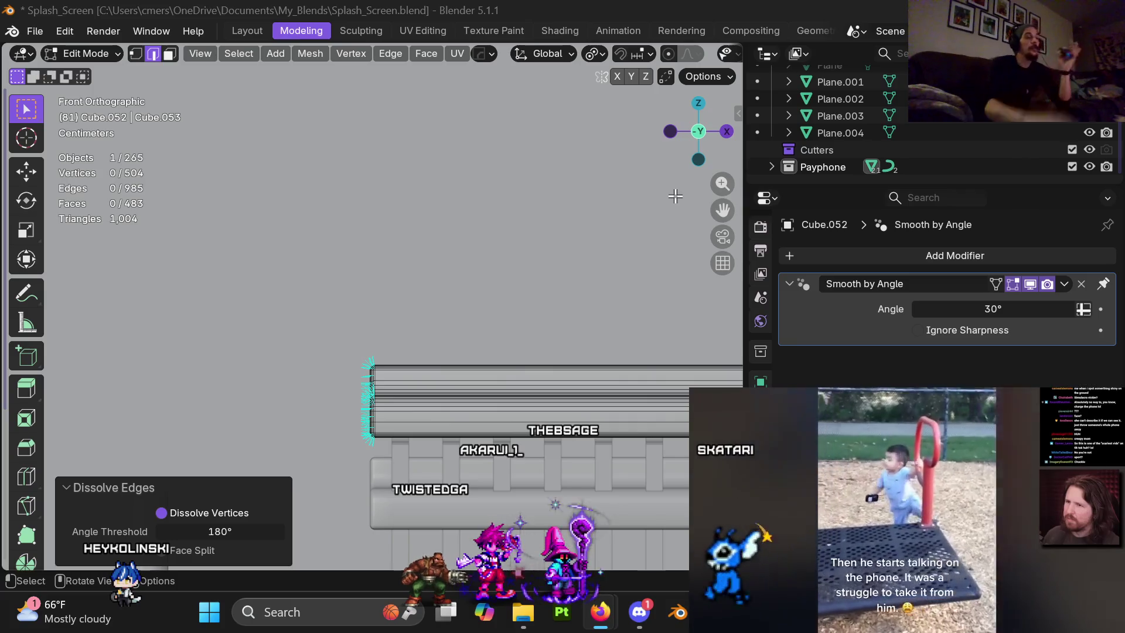
click(905, 604)
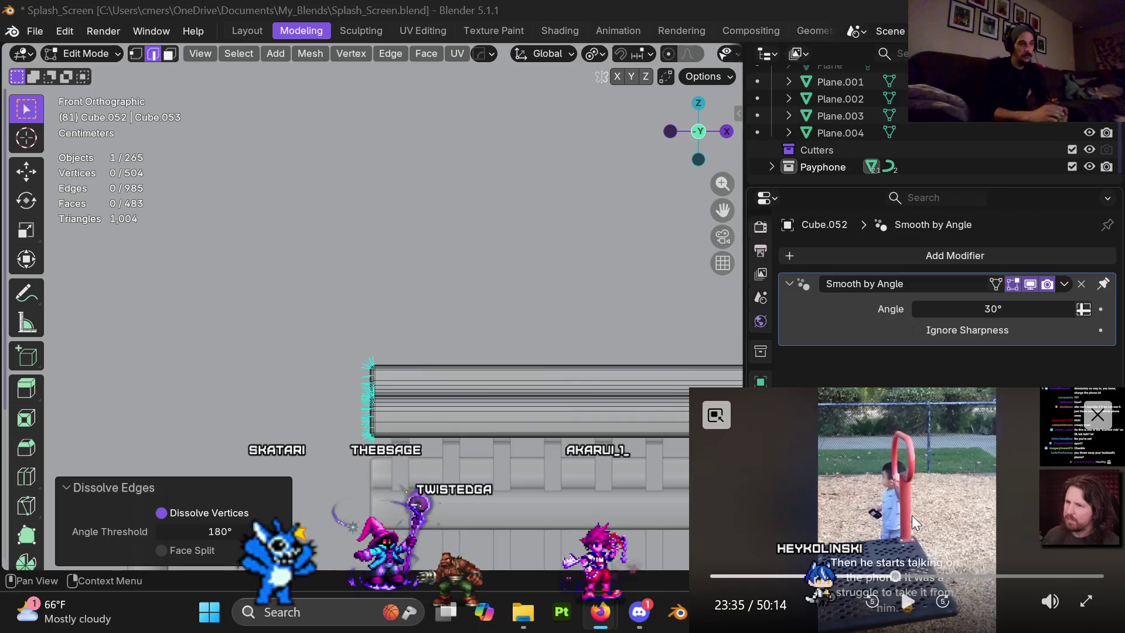
click(907, 602)
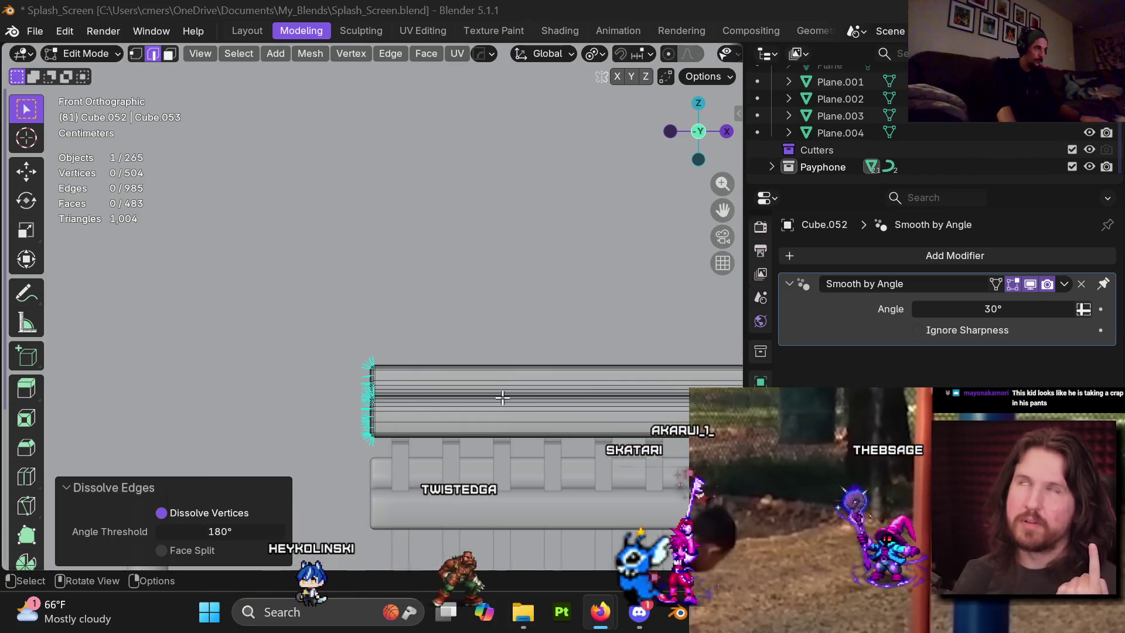
mouse_move(497, 418)
middle_down()
mouse_move(502, 435)
mouse_move(484, 406)
mouse_move(427, 392)
mouse_move(423, 364)
mouse_move(435, 394)
middle_up()
scroll(436, 394, down, 5)
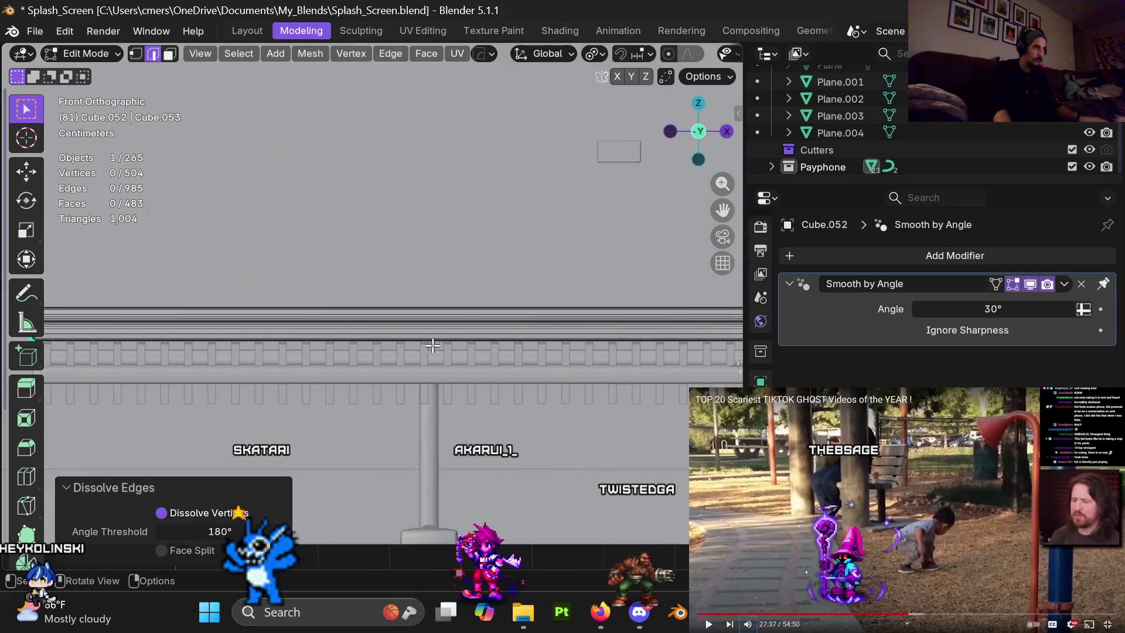
scroll(572, 341, down, 3)
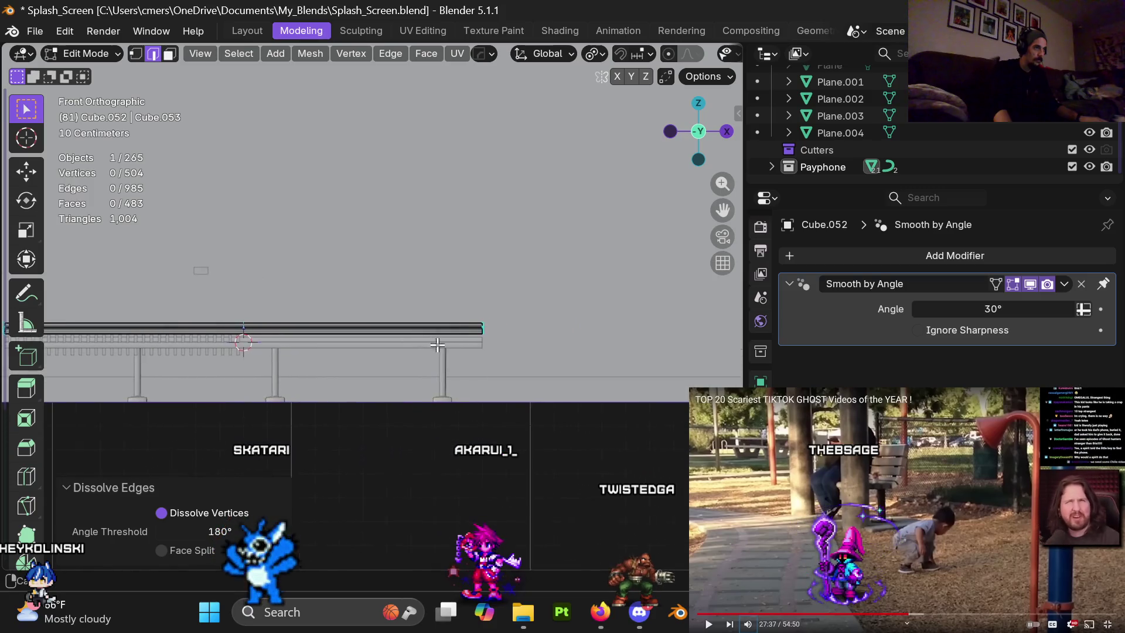
scroll(389, 307, up, 7)
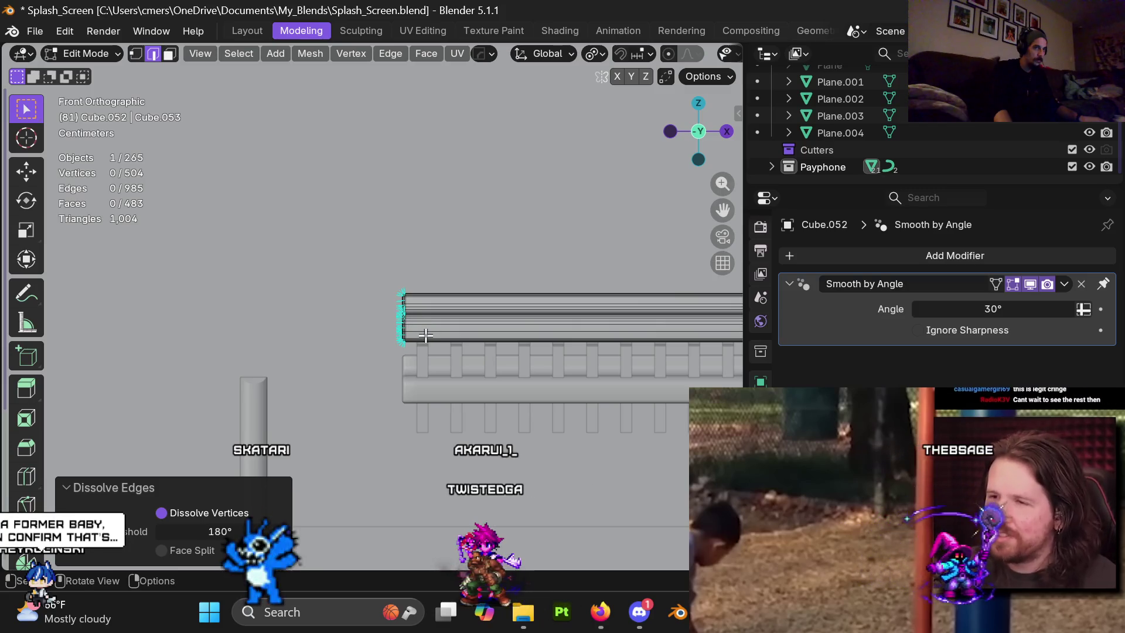
mouse_move(419, 326)
shift+middle_down()
mouse_move(419, 359)
mouse_move(416, 316)
shift+middle_up()
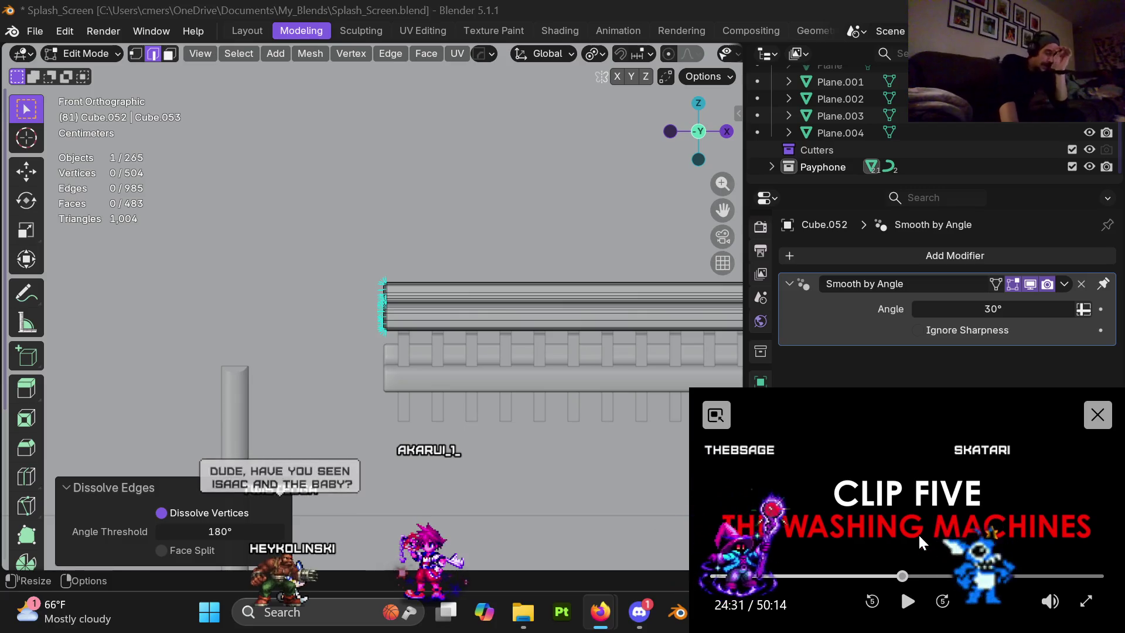
Pause and close the floating video, then shift the YouTube window up and right.
click(908, 610)
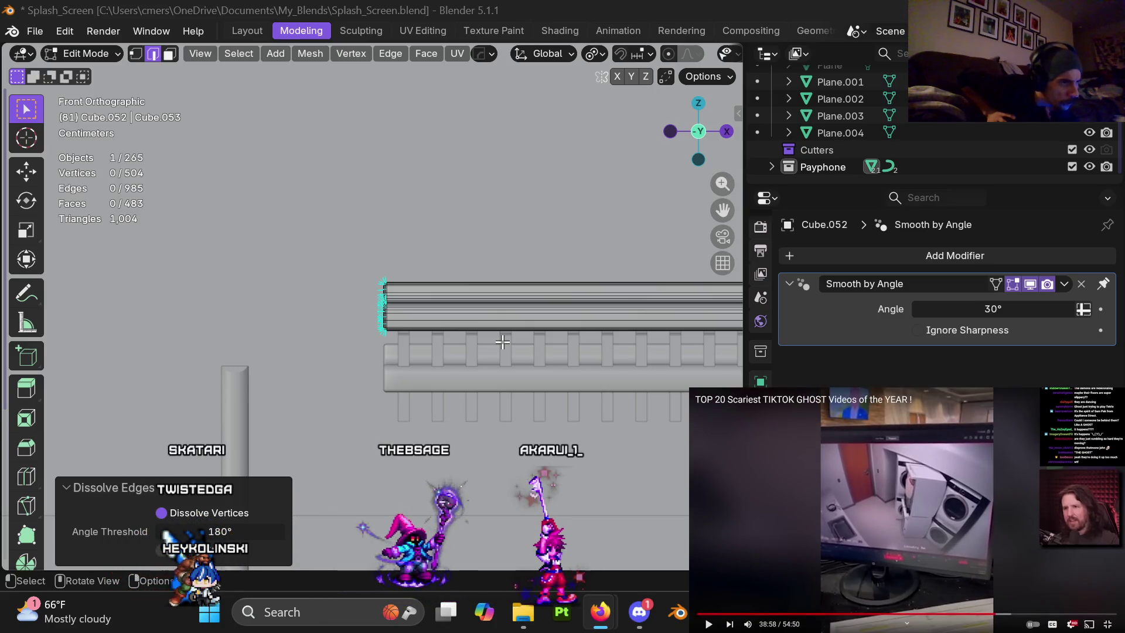
mouse_move(934, 551)
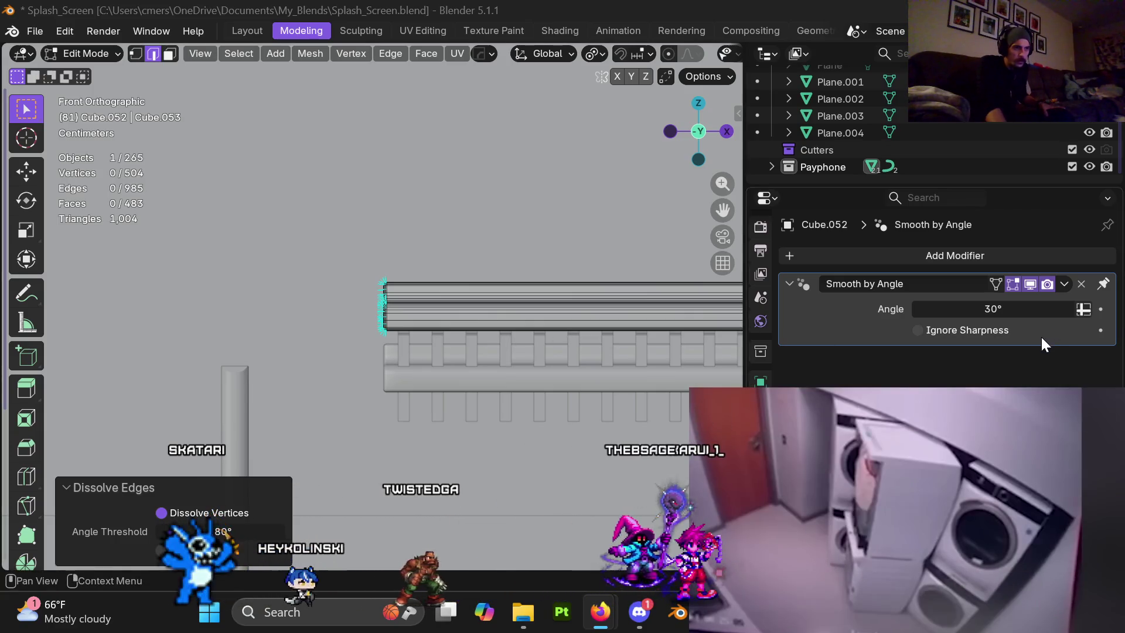
click(840, 588)
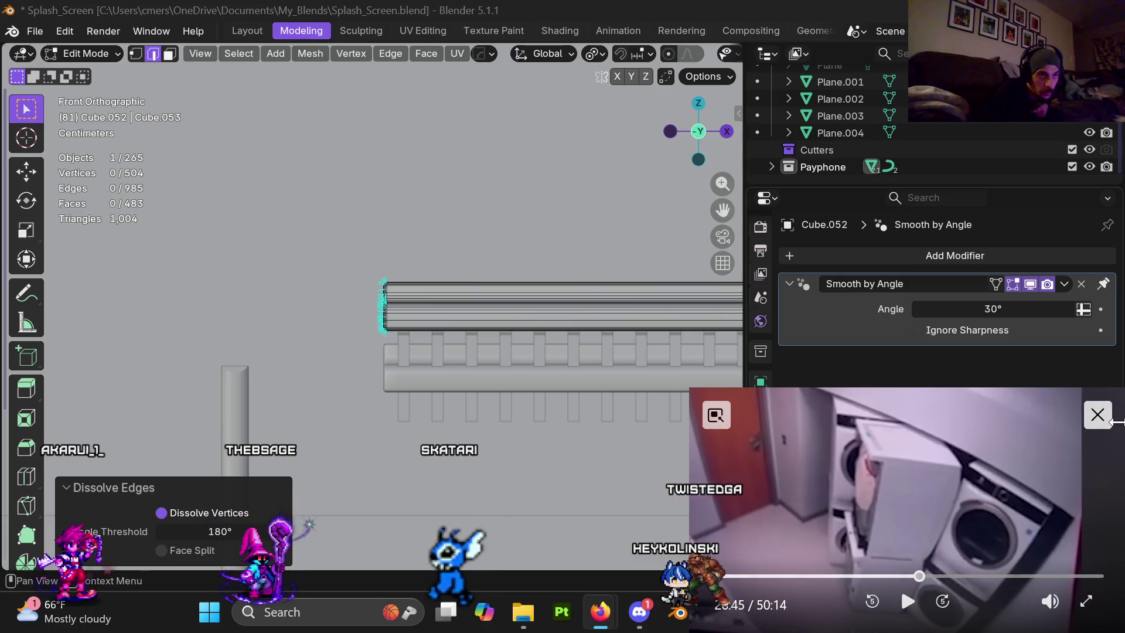
click(1101, 422)
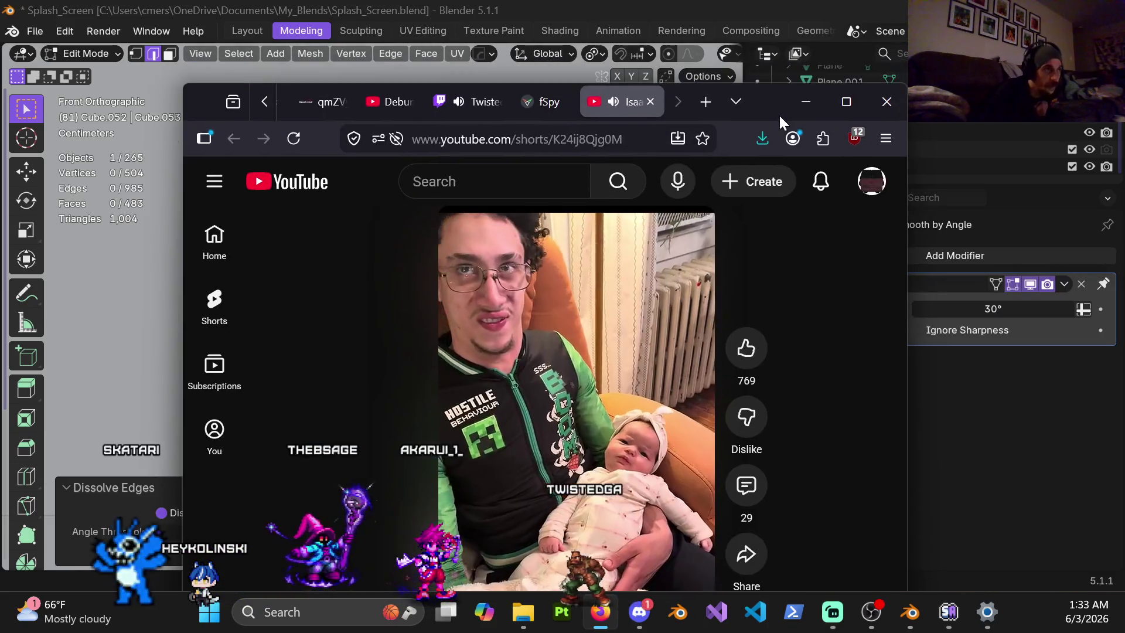
drag(779, 114, 829, 50)
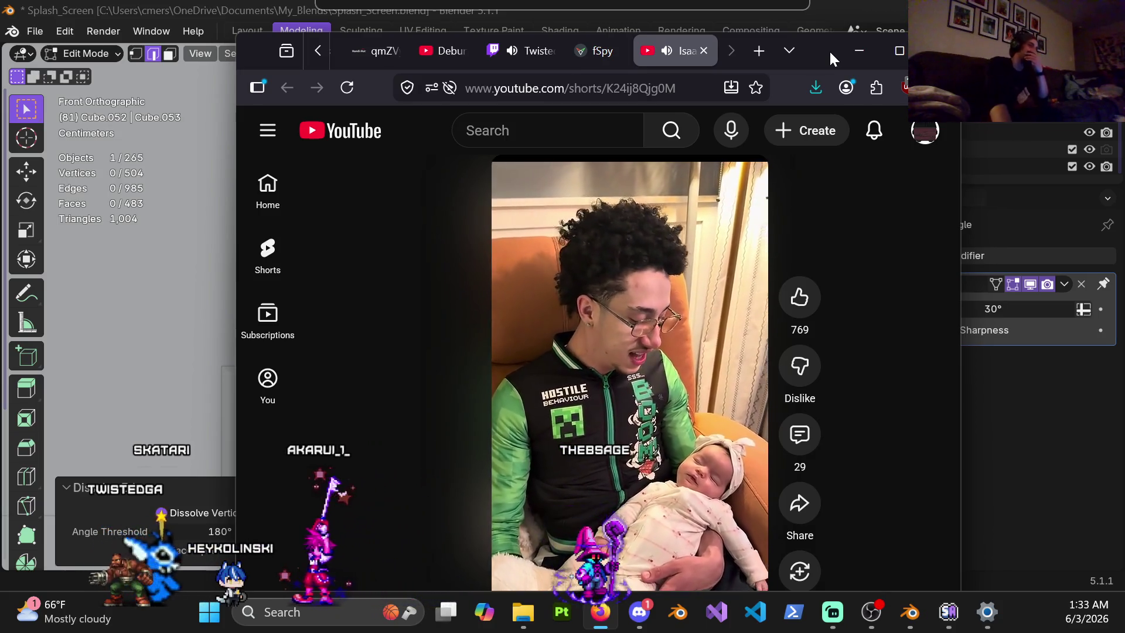
Drag the YouTube browser window off the right screen edge to reveal Blender.
drag(829, 51, 859, 18)
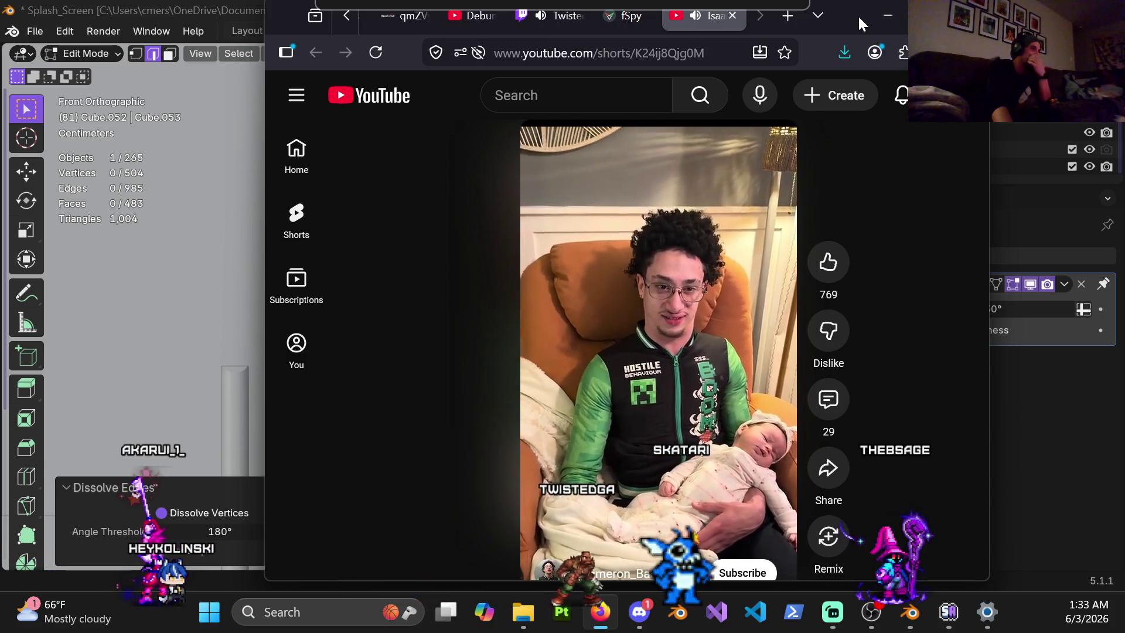
mouse_move(860, 23)
mouse_down()
mouse_move(871, 14)
mouse_move(1124, 18)
mouse_up()
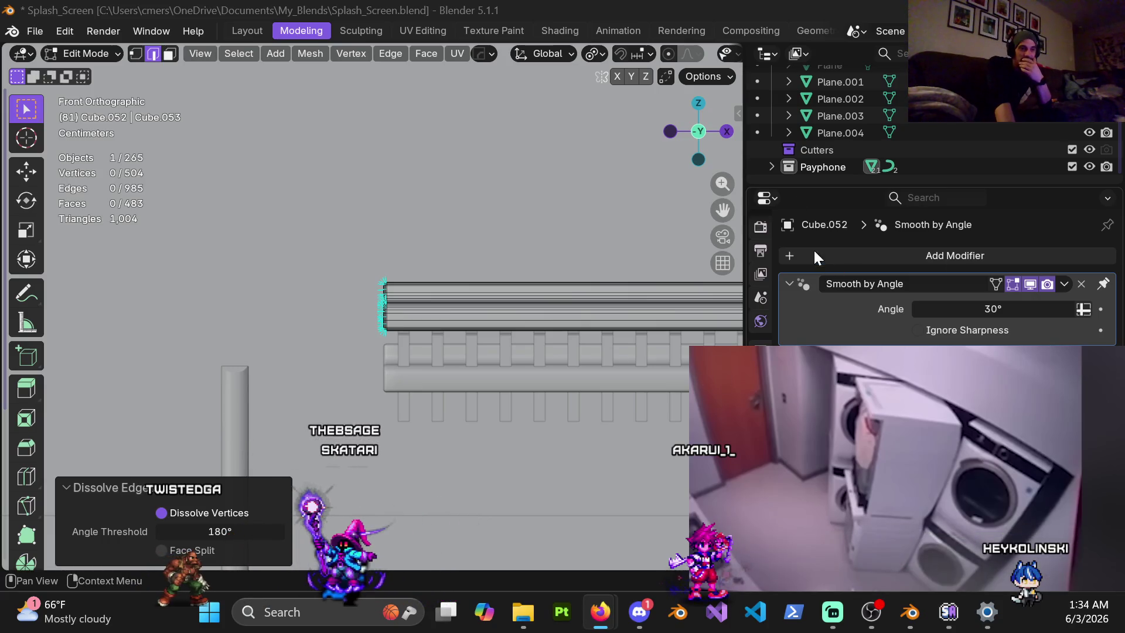
mouse_move(926, 566)
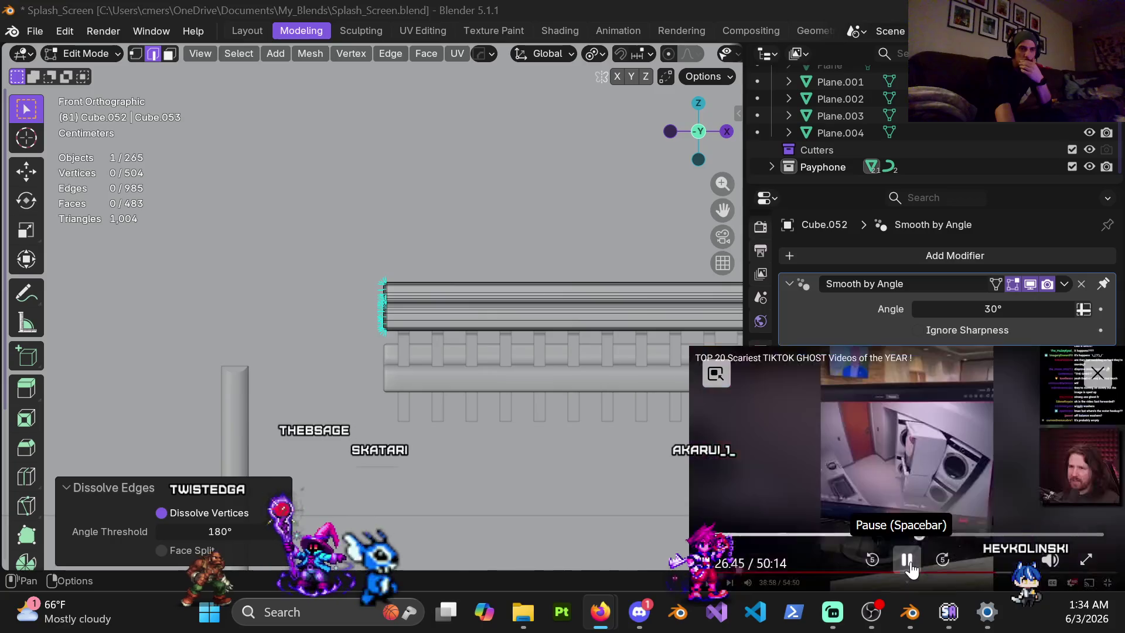
click(909, 563)
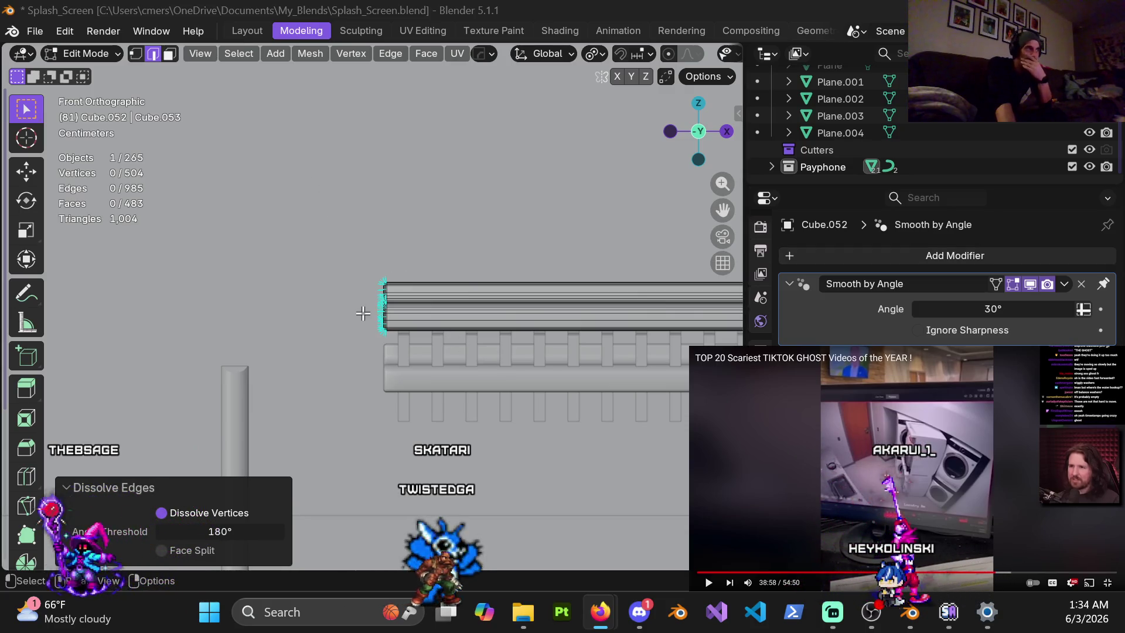
mouse_move(540, 351)
middle_down()
mouse_move(520, 357)
mouse_move(496, 335)
middle_up()
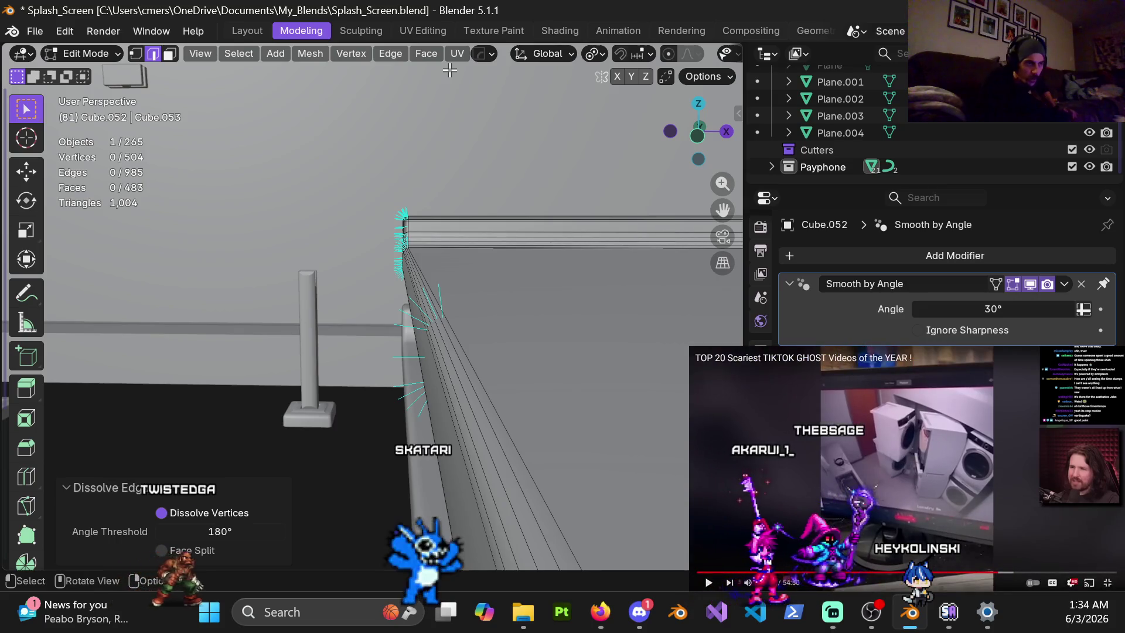
mouse_move(923, 434)
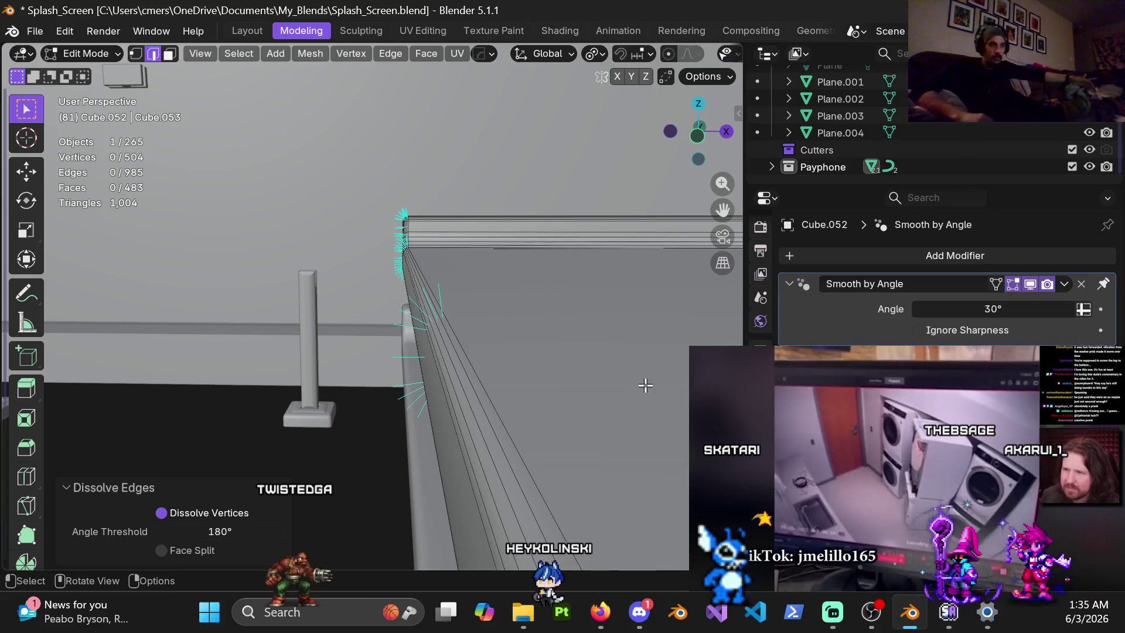
mouse_move(1015, 469)
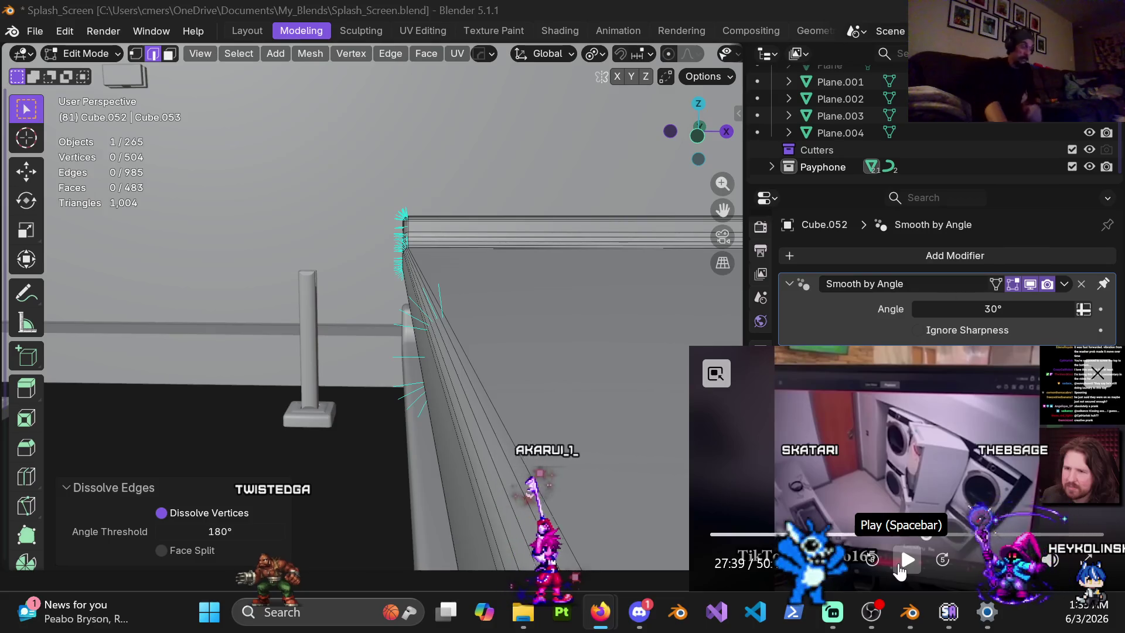
click(900, 560)
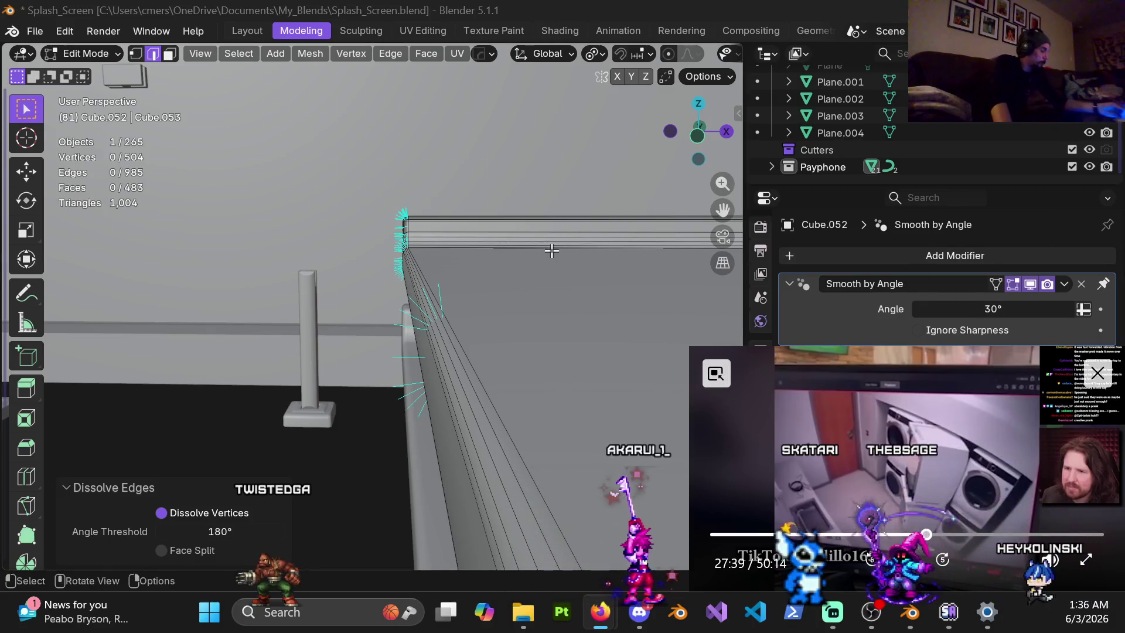
mouse_move(508, 330)
middle_down()
mouse_move(528, 326)
mouse_move(533, 345)
mouse_move(538, 334)
mouse_move(528, 253)
mouse_move(510, 329)
mouse_move(572, 314)
mouse_move(517, 351)
middle_up()
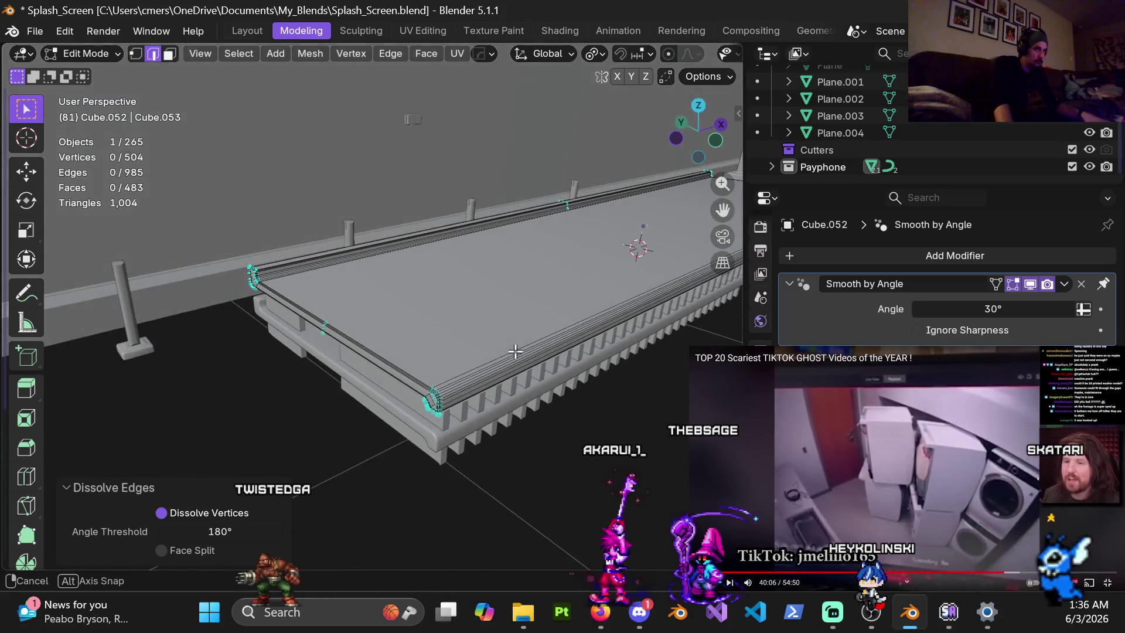
Switch to Object Mode and delete the Boolean modifier from Cube.001.
key(ctrl+Tab)
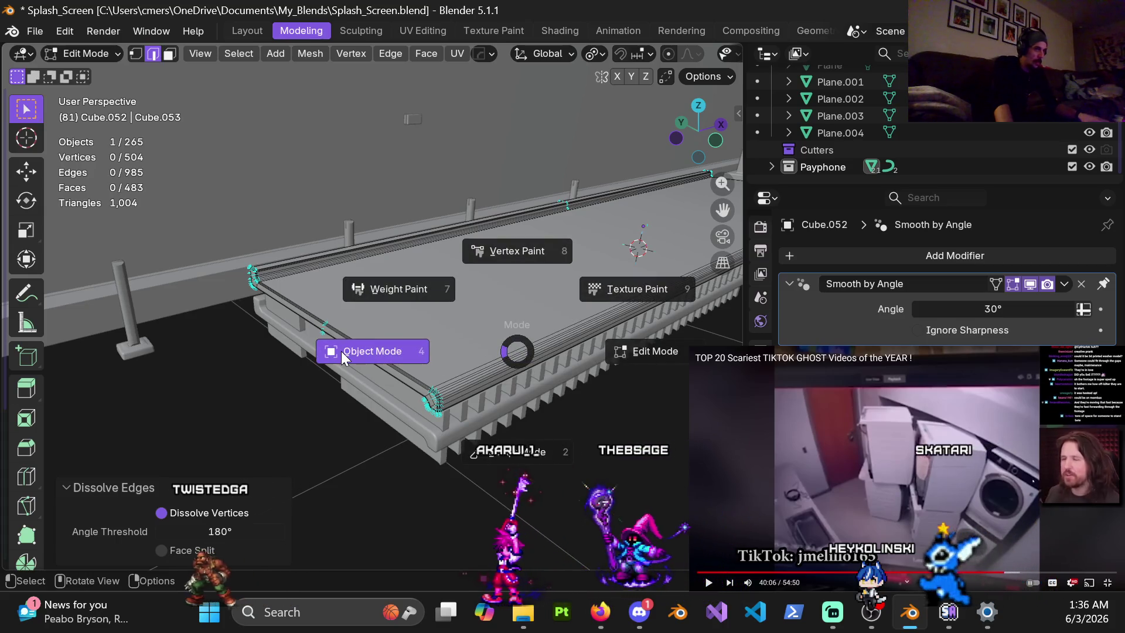
click(342, 350)
click(483, 402)
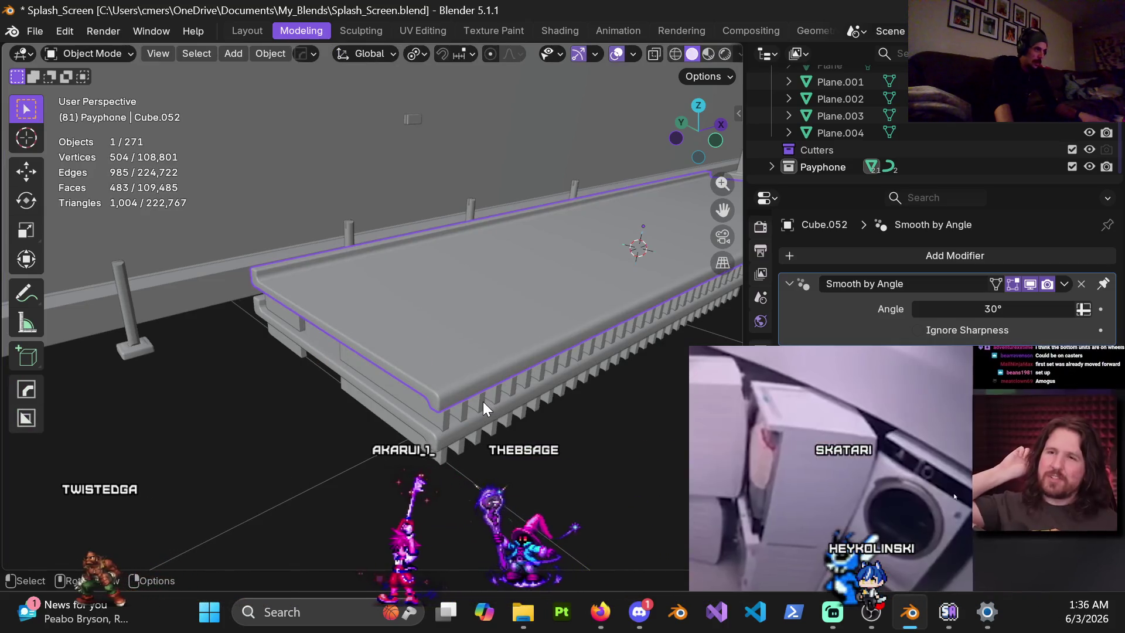
click(476, 423)
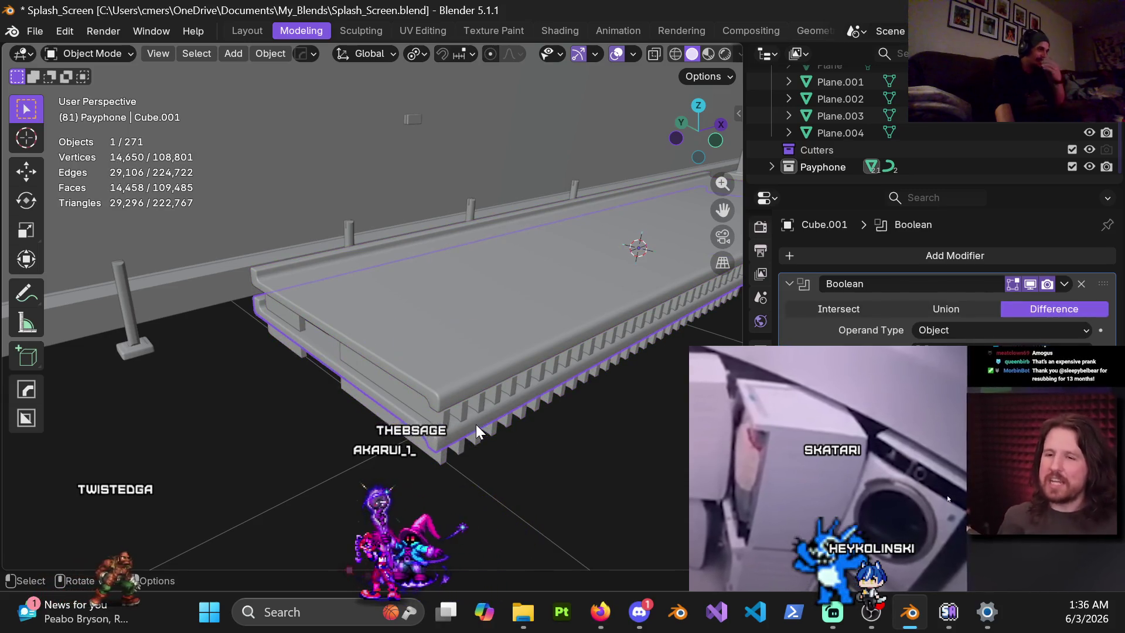
click(1081, 285)
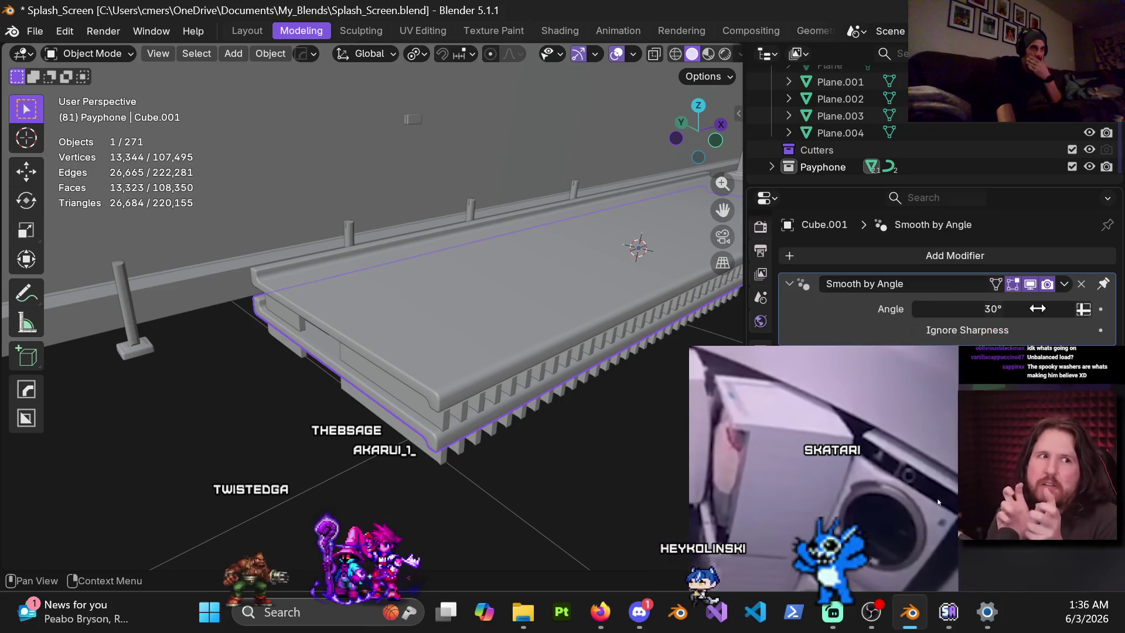
Raise the fin object Cube.051 about 0.063 m along Z.
click(541, 372)
key(g)
key(z)
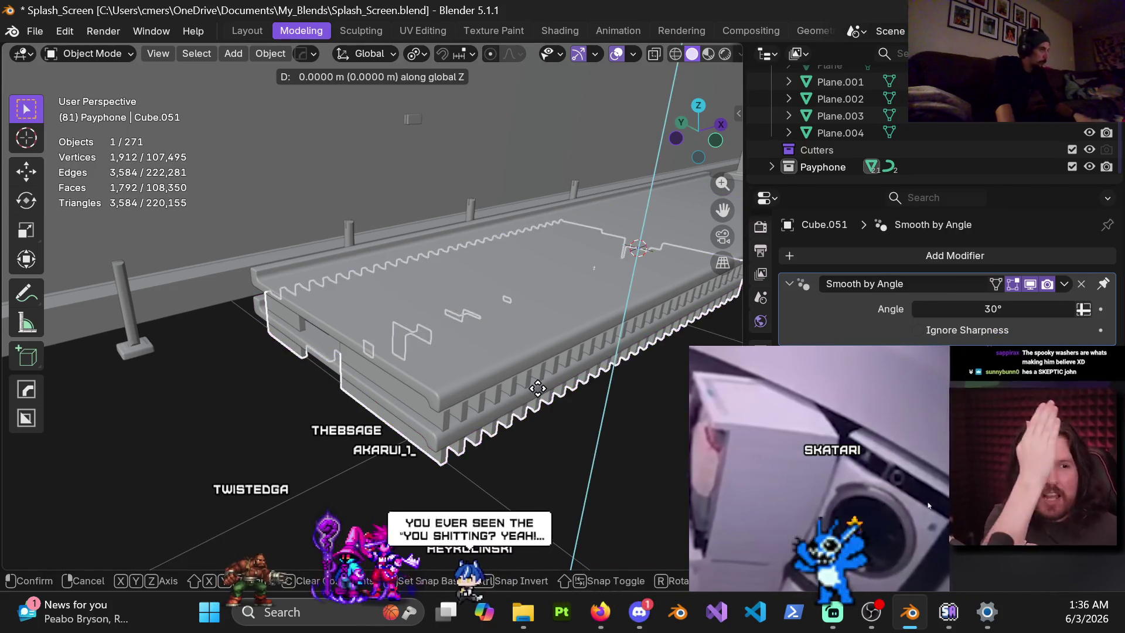
click(561, 367)
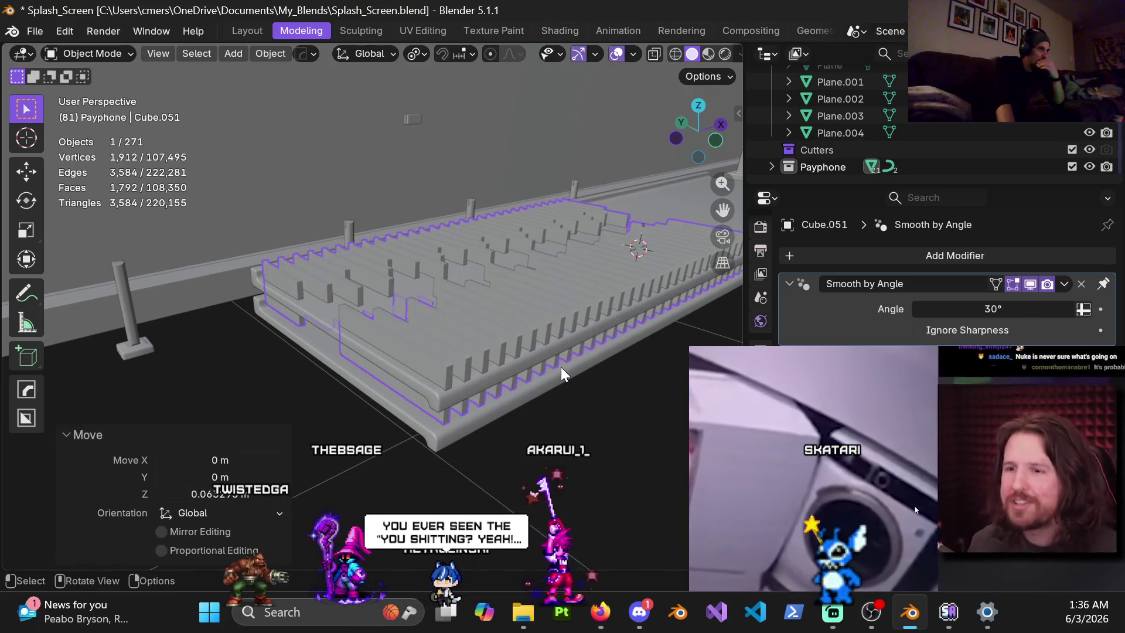
click(562, 343)
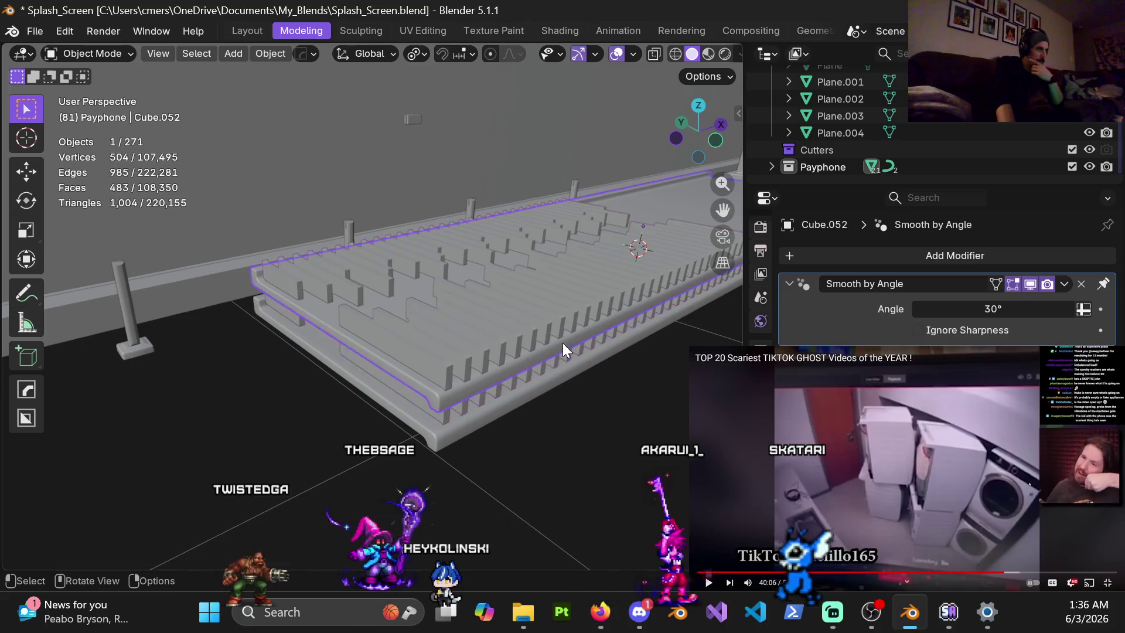
Add a Boolean difference to Cube.052 with Cube.051 as cutter and apply it.
click(1009, 258)
mouse_move(1008, 258)
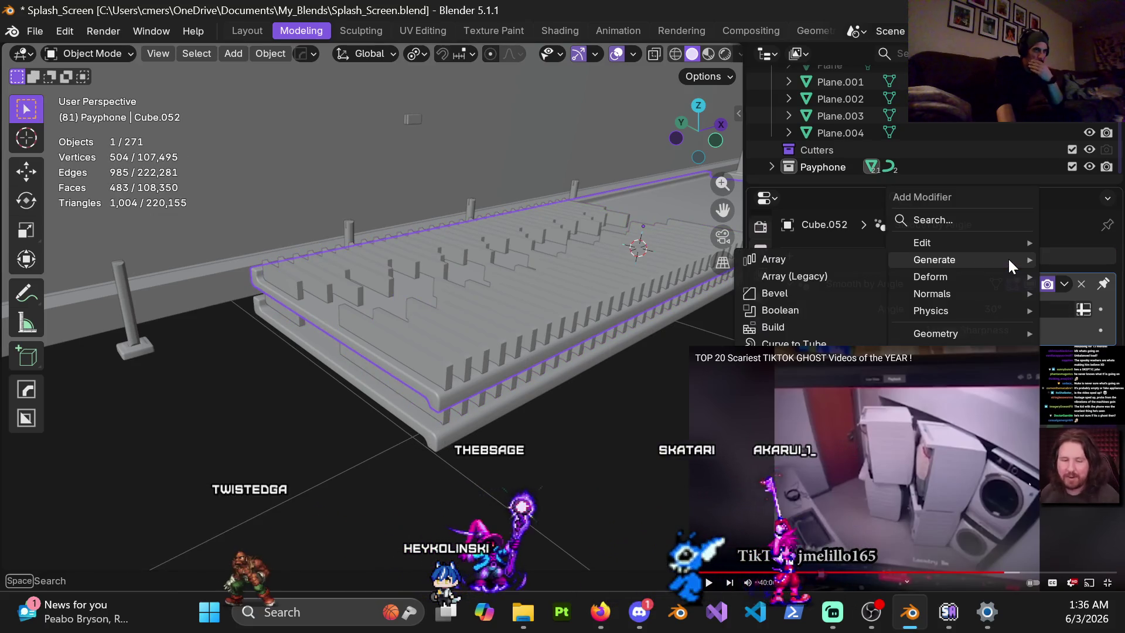
click(772, 315)
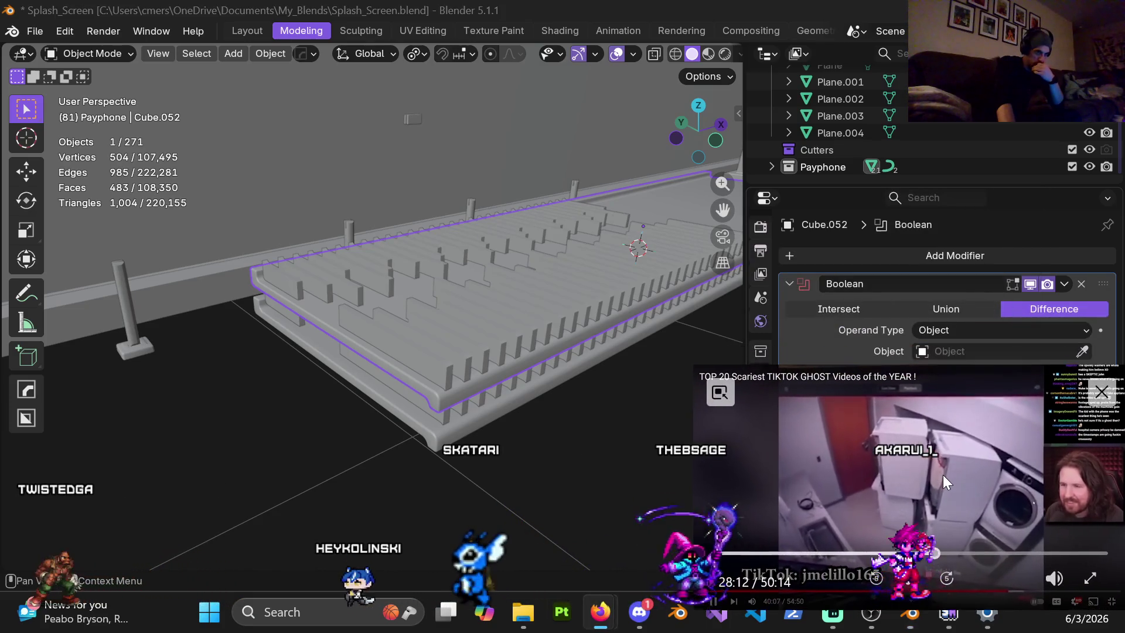
drag(944, 473, 941, 493)
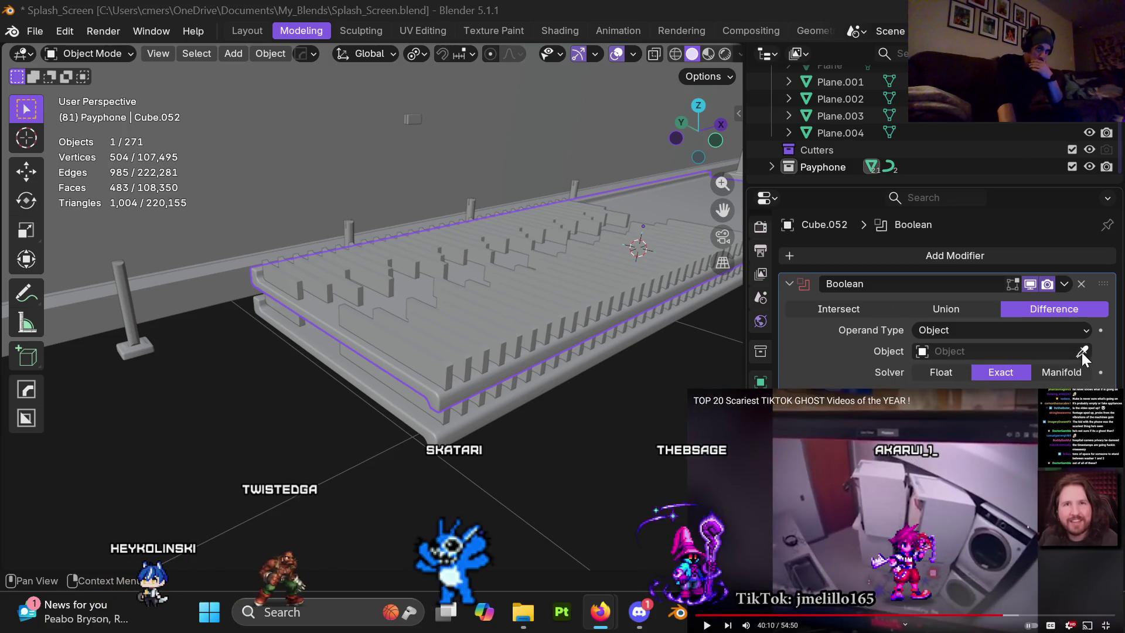
click(1082, 352)
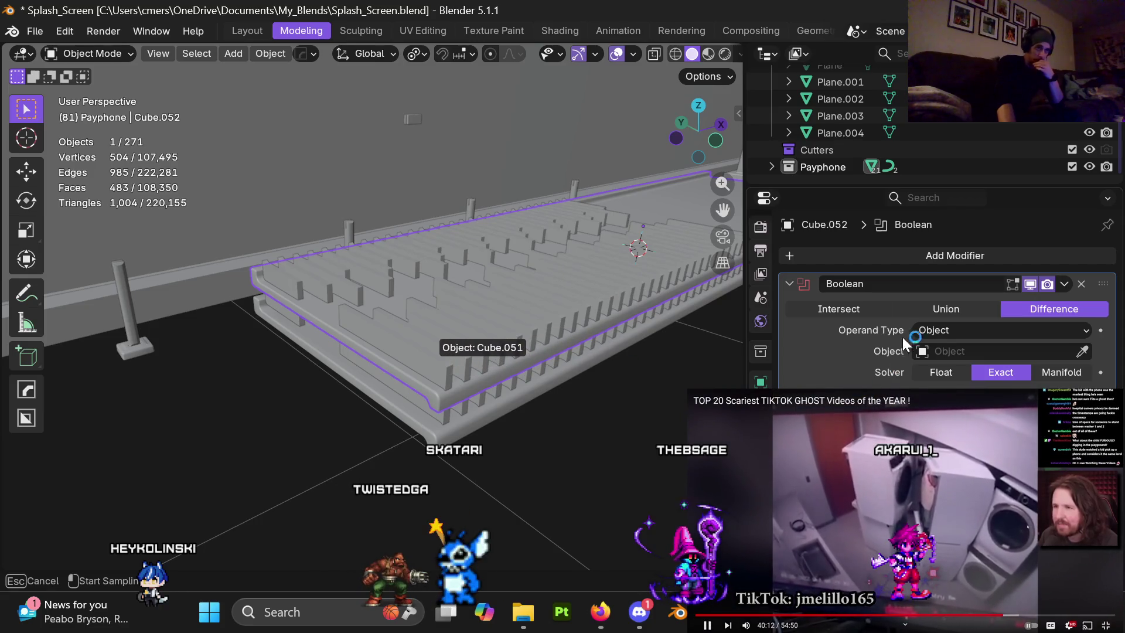
click(547, 354)
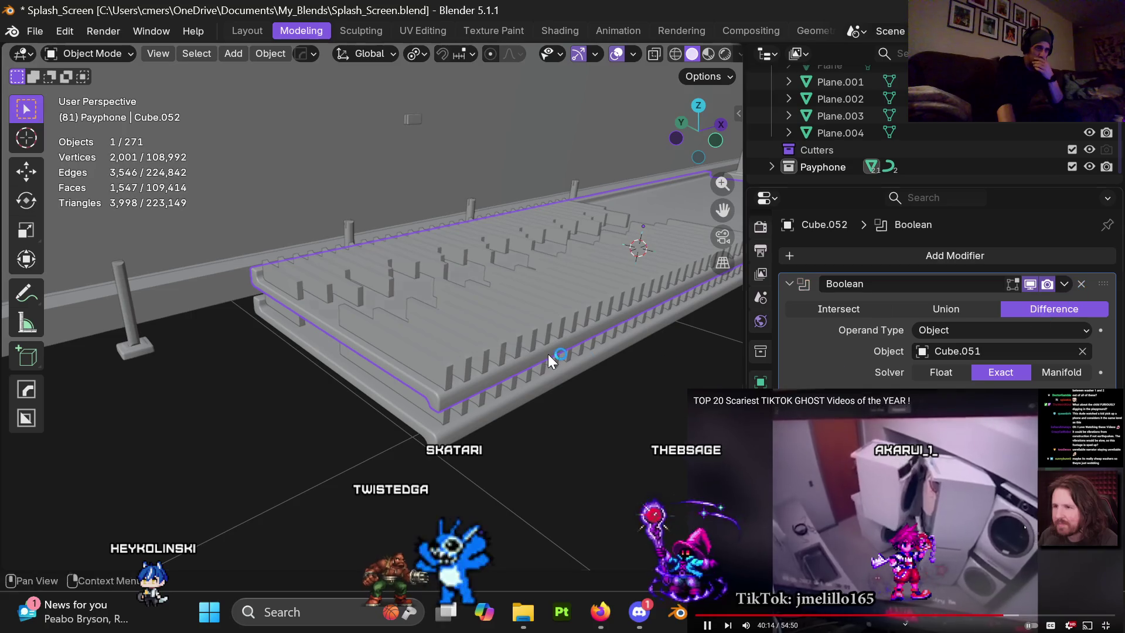
click(1066, 284)
click(1024, 300)
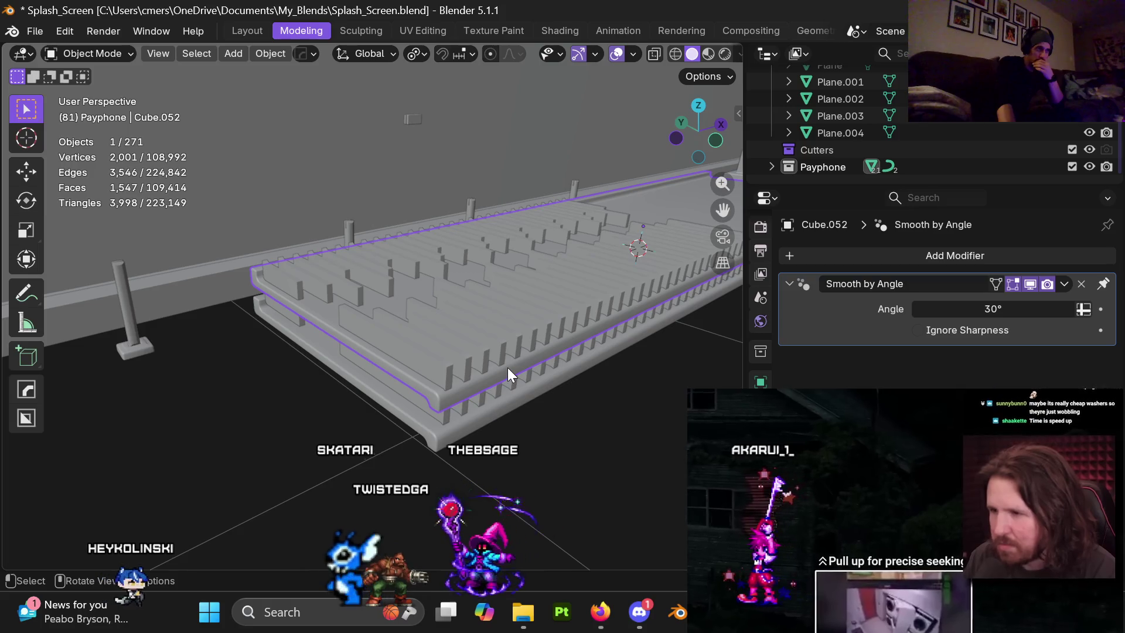
Hide the toothed cutter block and put the slatted bench top into Edit Mode.
click(503, 349)
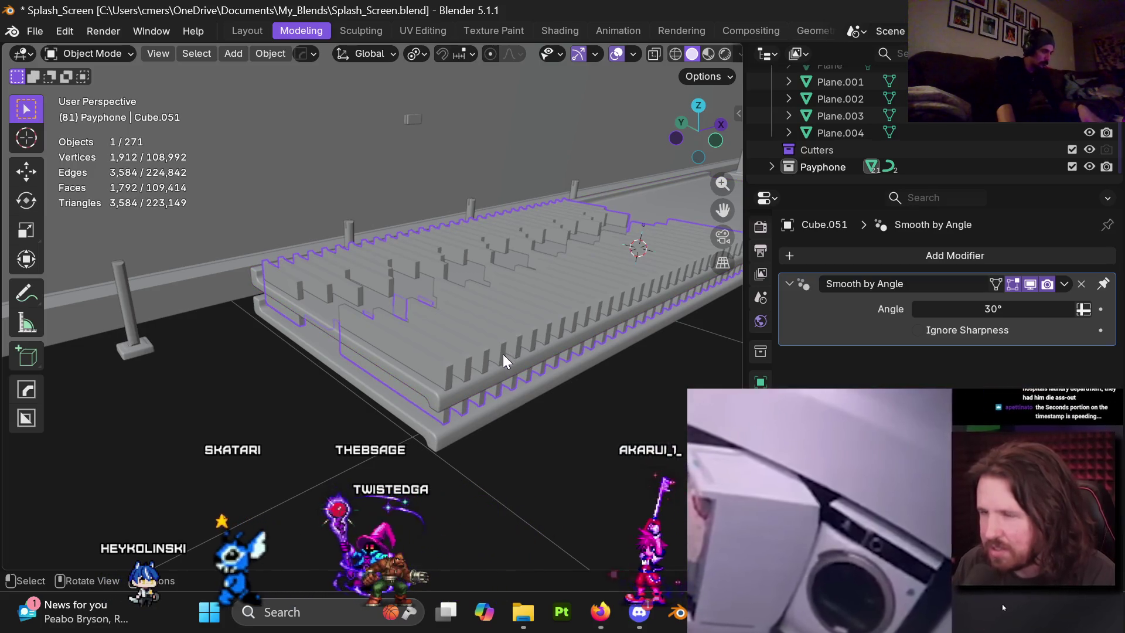
key(h)
click(509, 356)
key(ctrl+Tab)
click(557, 356)
mouse_move(560, 334)
middle_down()
mouse_move(535, 346)
mouse_move(398, 291)
mouse_move(430, 333)
mouse_move(525, 241)
mouse_move(537, 211)
mouse_move(643, 219)
mouse_move(661, 244)
mouse_move(537, 191)
mouse_move(413, 224)
mouse_move(377, 351)
mouse_move(387, 159)
mouse_move(378, 321)
middle_up()
scroll(430, 333, up, 4)
scroll(377, 341, down, 6)
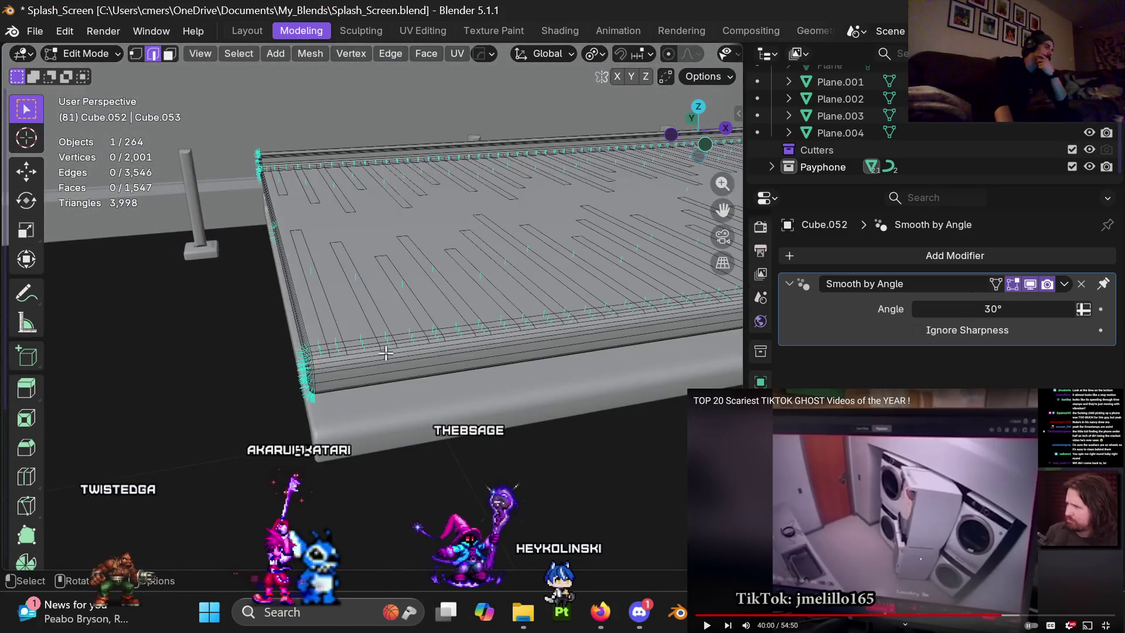
mouse_move(454, 352)
middle_down()
mouse_move(548, 283)
mouse_move(620, 306)
mouse_move(607, 348)
mouse_move(593, 301)
mouse_move(584, 313)
middle_up()
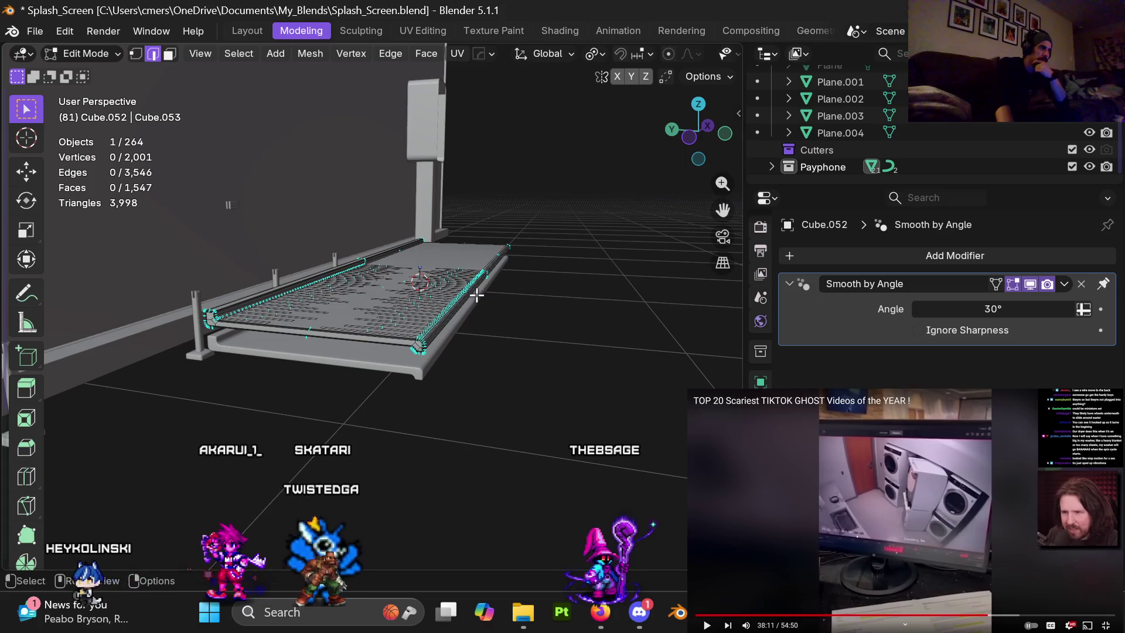
middle_drag(477, 295, 486, 371)
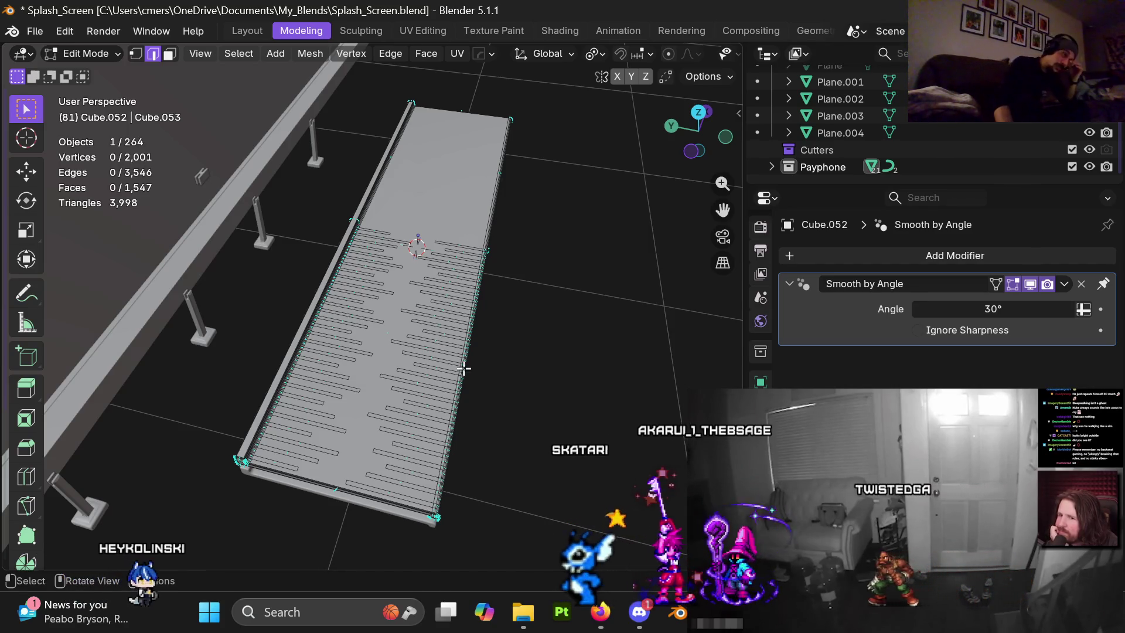
Return to Object Mode and delete the slatted top slab.
middle_drag(472, 407, 420, 358)
key(ctrl+Tab)
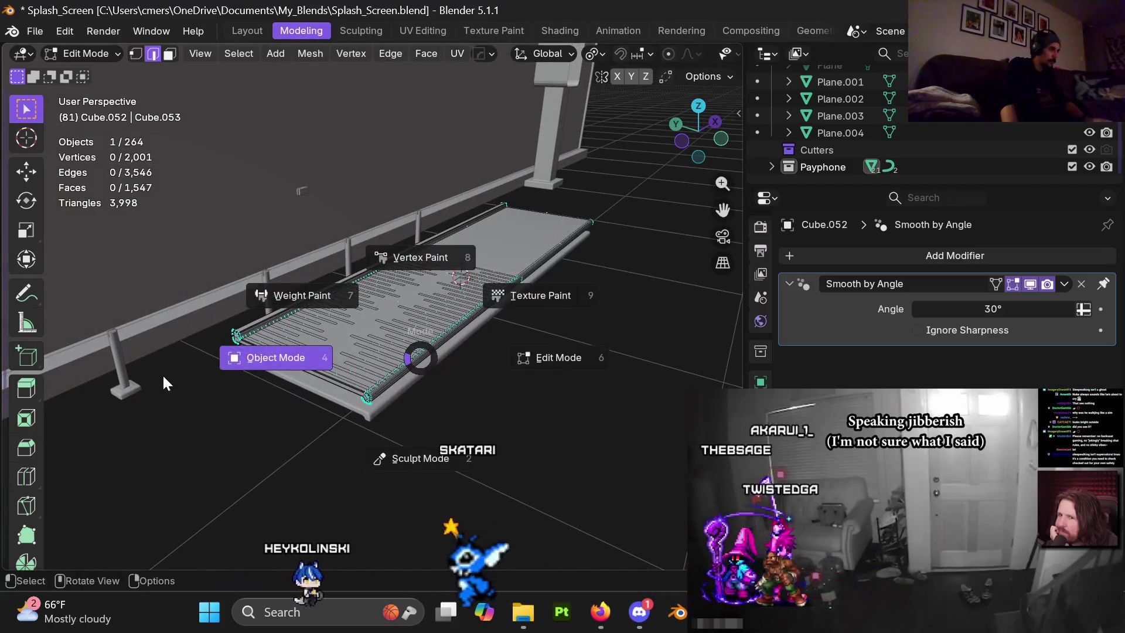
click(163, 384)
click(392, 361)
key(x)
click(392, 361)
Unhide all objects, hide the Plane, and select the fin block Cube.051.
click(389, 391)
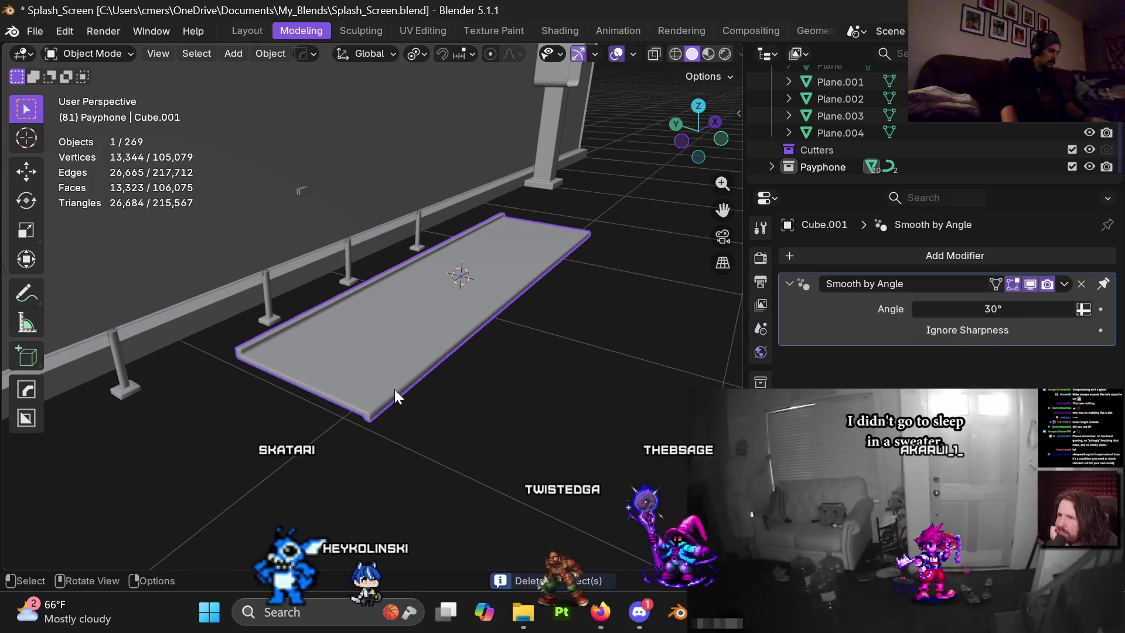
key(alt+h)
click(525, 448)
click(409, 360)
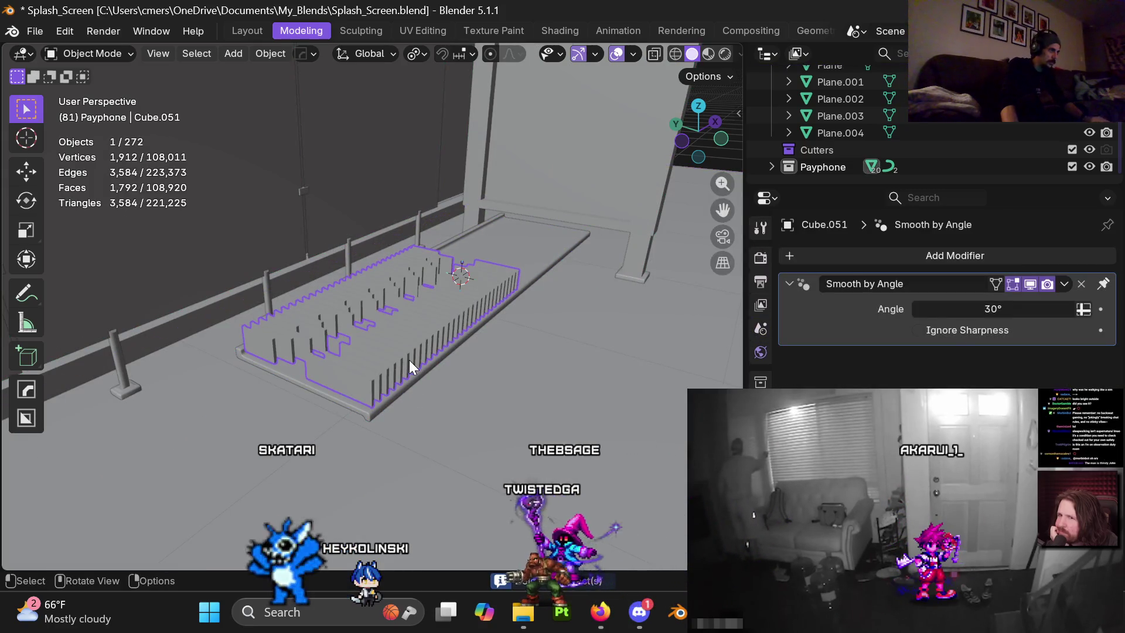
click(505, 421)
key(h)
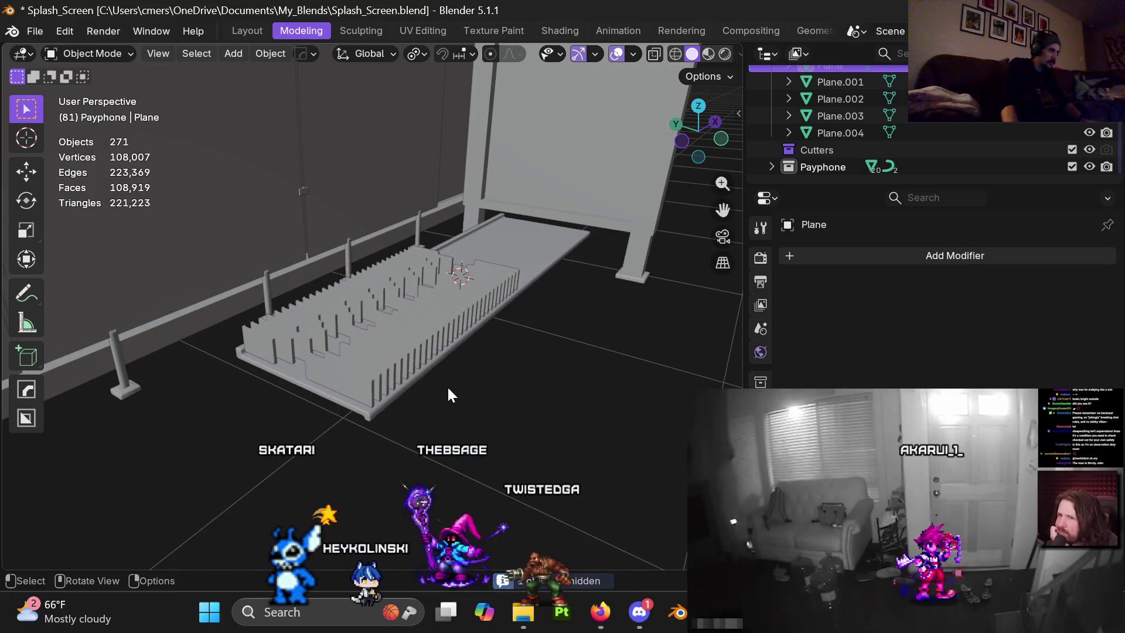
click(406, 317)
mouse_move(406, 318)
ctrl+middle_down()
mouse_move(475, 388)
mouse_move(466, 392)
mouse_move(449, 344)
mouse_move(433, 340)
mouse_move(472, 302)
mouse_move(473, 282)
mouse_move(474, 294)
ctrl+middle_up()
key(g)
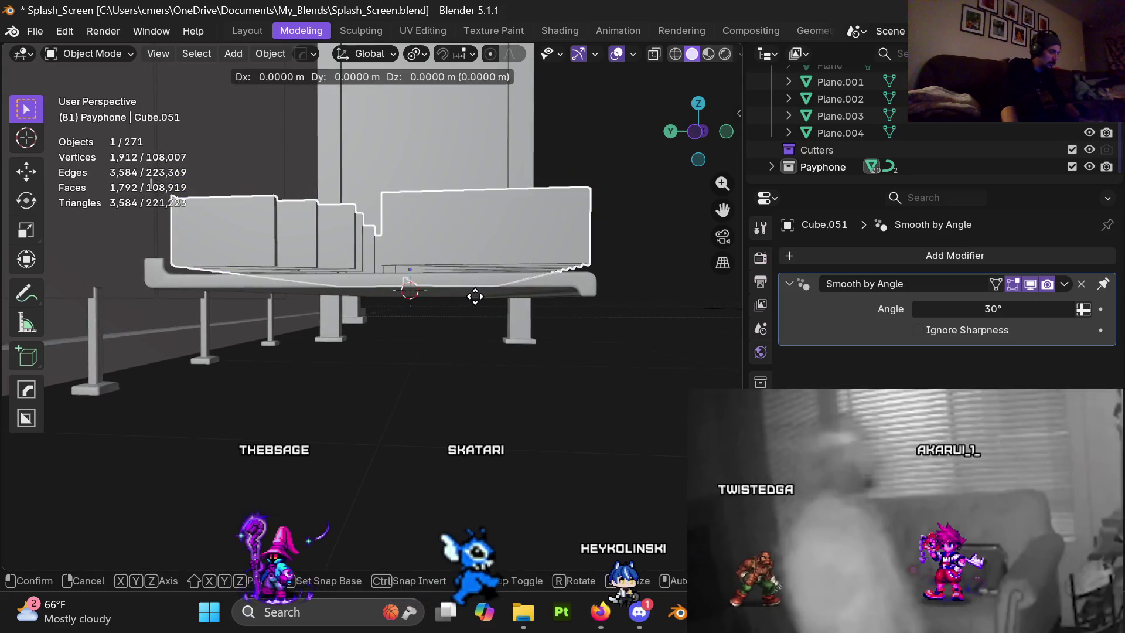
key(z)
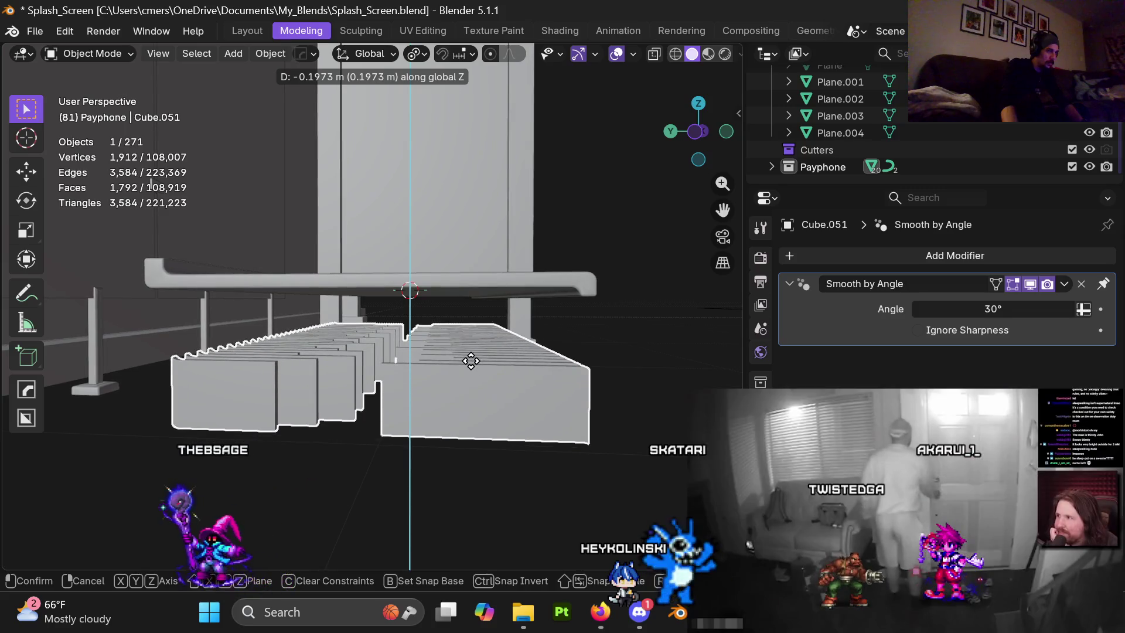
right_click(472, 362)
mouse_move(489, 265)
middle_down()
mouse_move(480, 287)
mouse_move(424, 308)
mouse_move(446, 309)
mouse_move(409, 334)
mouse_move(400, 325)
mouse_move(414, 325)
middle_up()
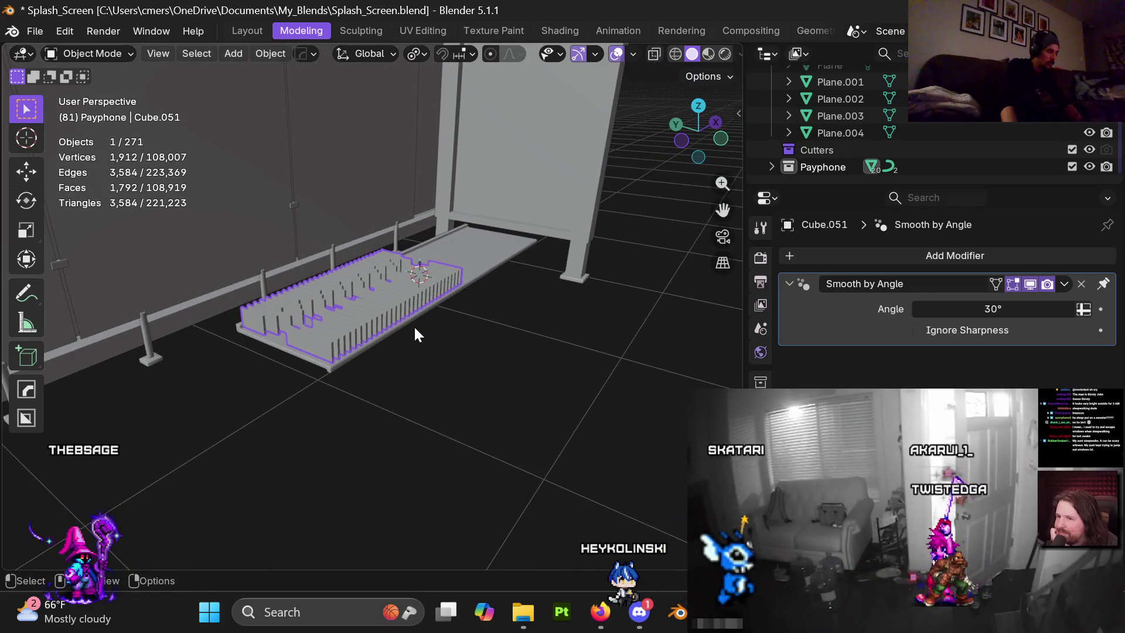
Hide the fin block and briefly toggle Edit Mode on the plain slab Cube.001.
key(h)
key(Tab)
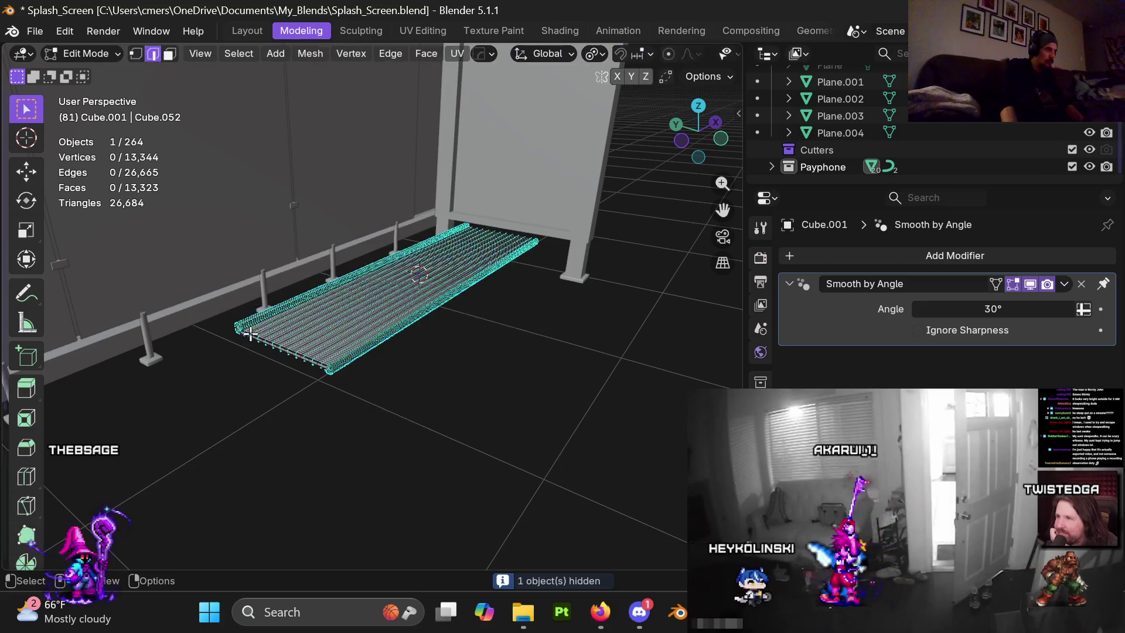
scroll(373, 316, up, 5)
mouse_move(432, 285)
middle_down()
mouse_move(396, 354)
mouse_move(494, 269)
mouse_move(492, 328)
middle_up()
key(Tab)
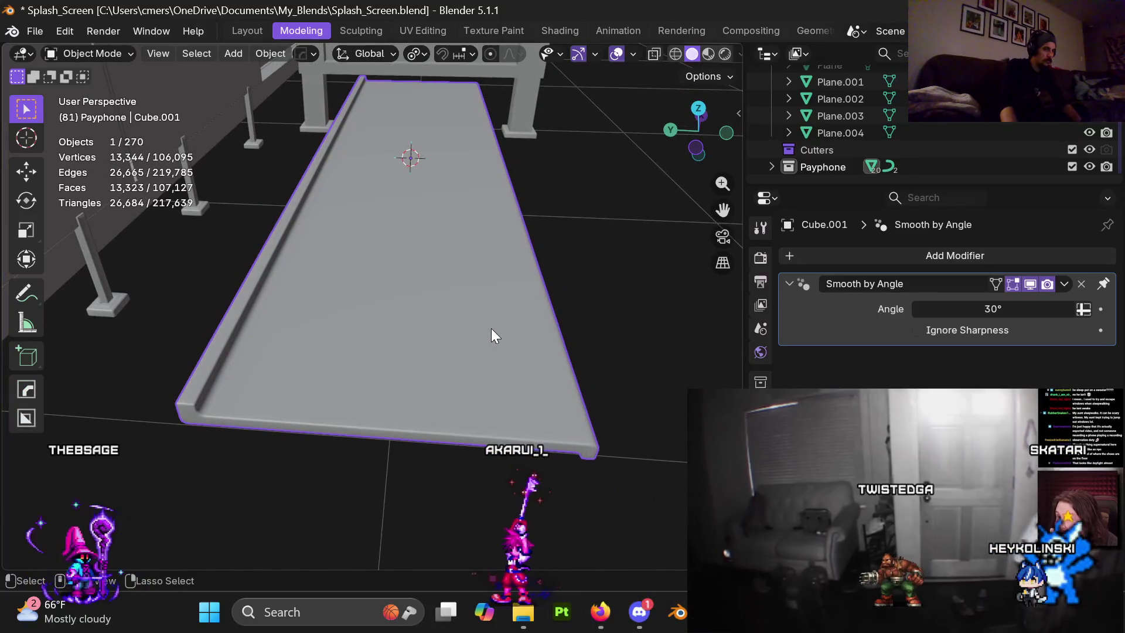
Undo back to restore the slatted bench top Cube.052 and select it.
click(491, 328)
key(ctrl+z)
key(ctrl+z)
key(ctrl+z)
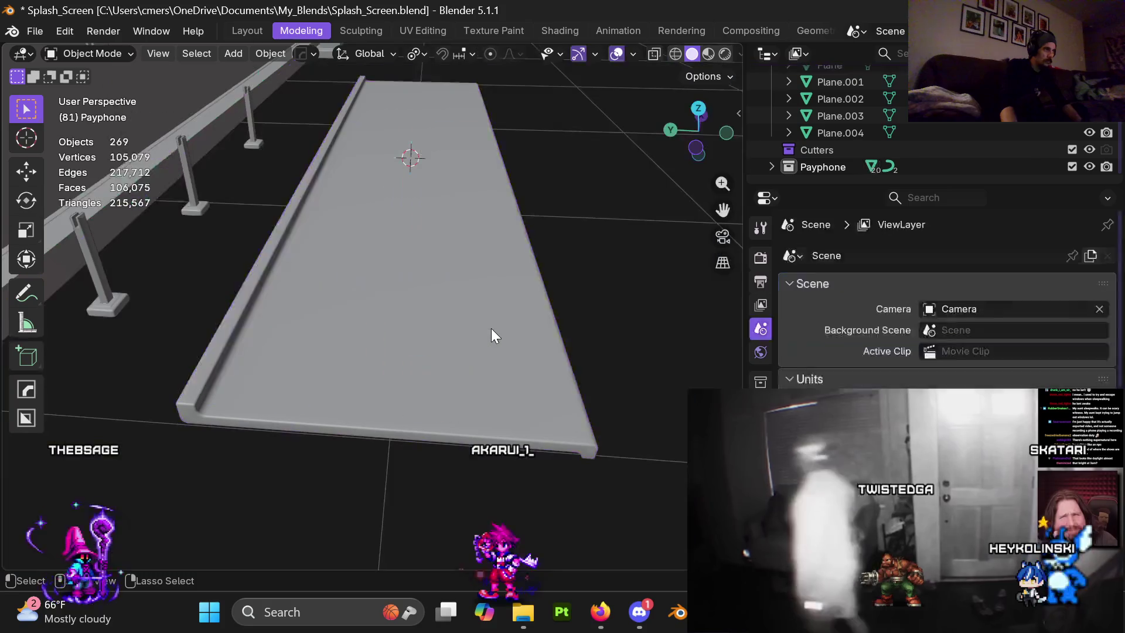
key(ctrl+z)
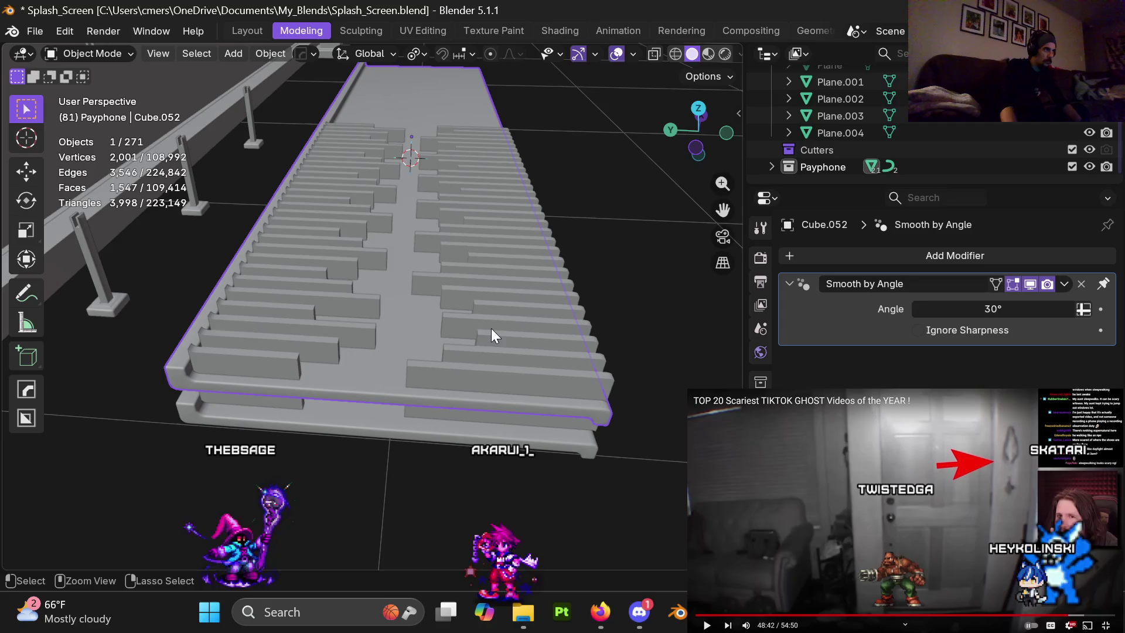
key(ctrl+z)
mouse_move(467, 331)
middle_down()
mouse_move(484, 308)
mouse_move(342, 326)
middle_up()
click(291, 336)
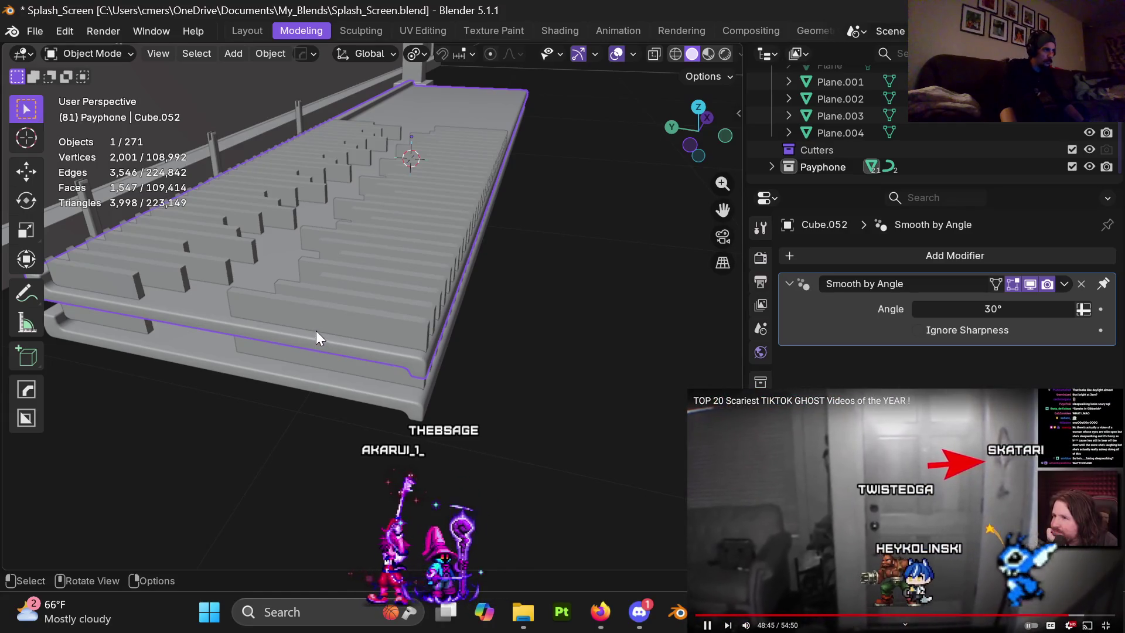
Delete Cube.052, select the finned Cube.051, pause the video and bring its browser forward.
key(x)
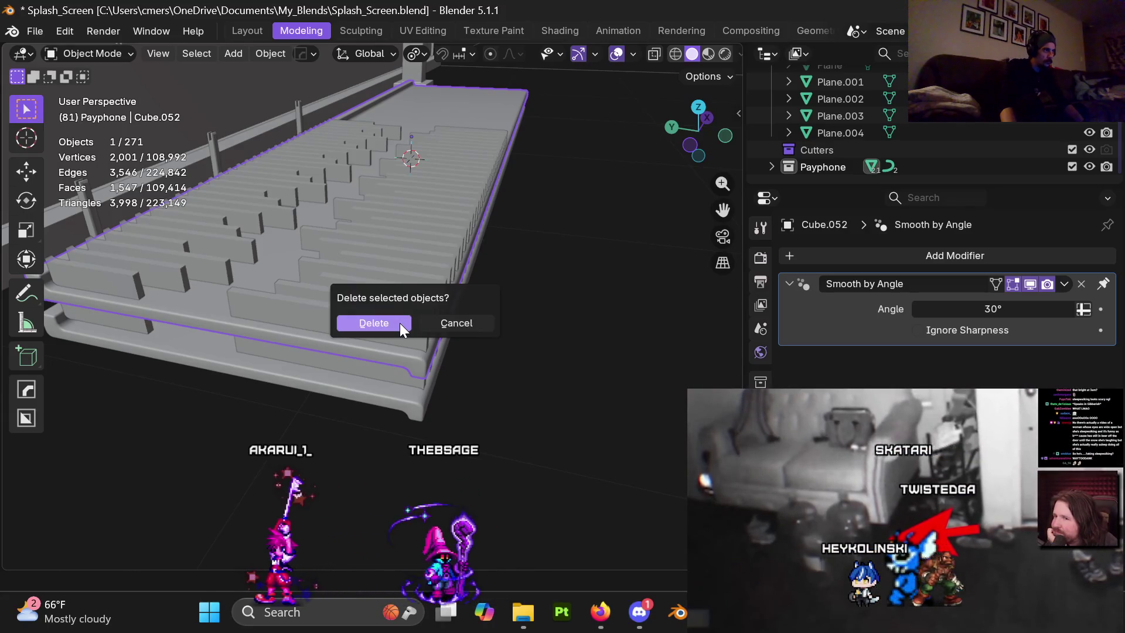
click(400, 322)
click(400, 322)
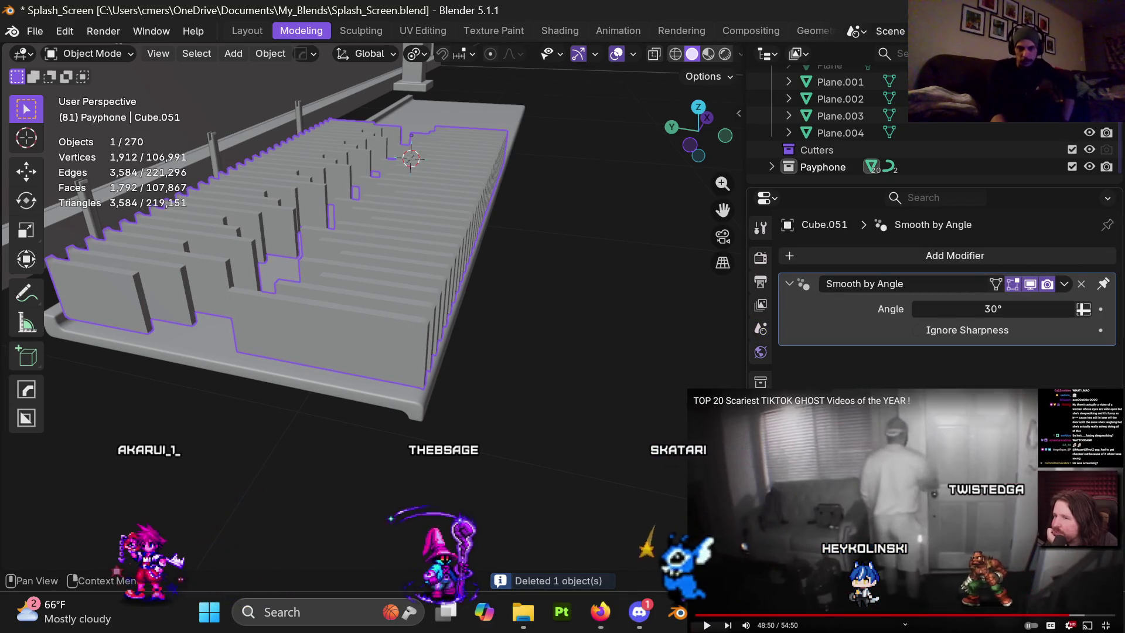
click(905, 603)
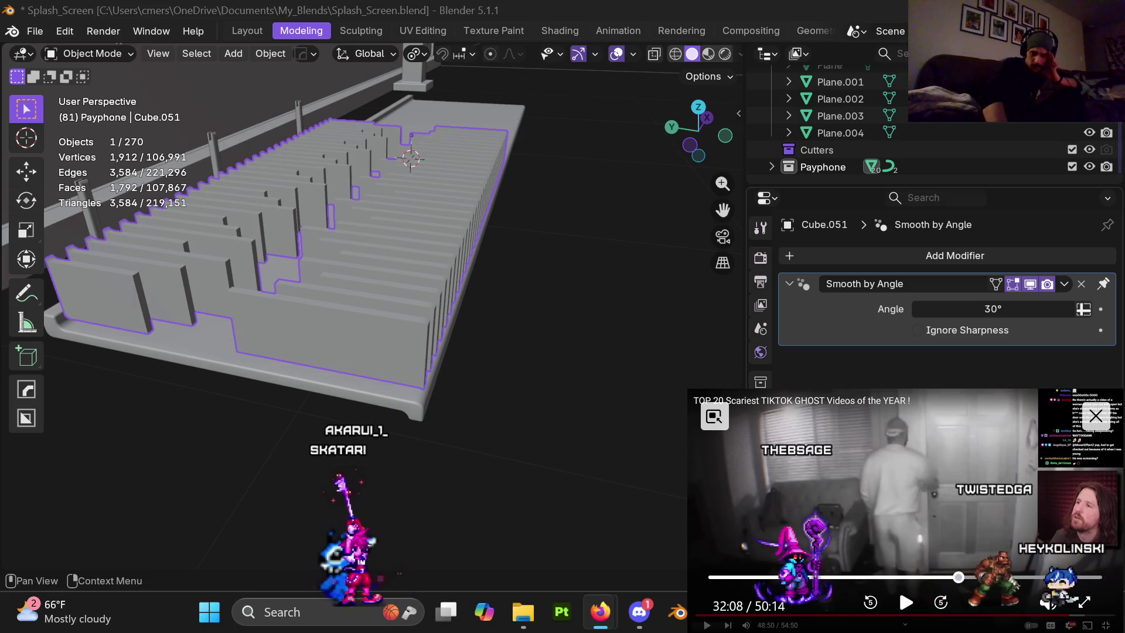
mouse_move(1124, 217)
mouse_down()
mouse_move(957, 214)
mouse_move(778, 93)
mouse_move(607, 51)
mouse_up()
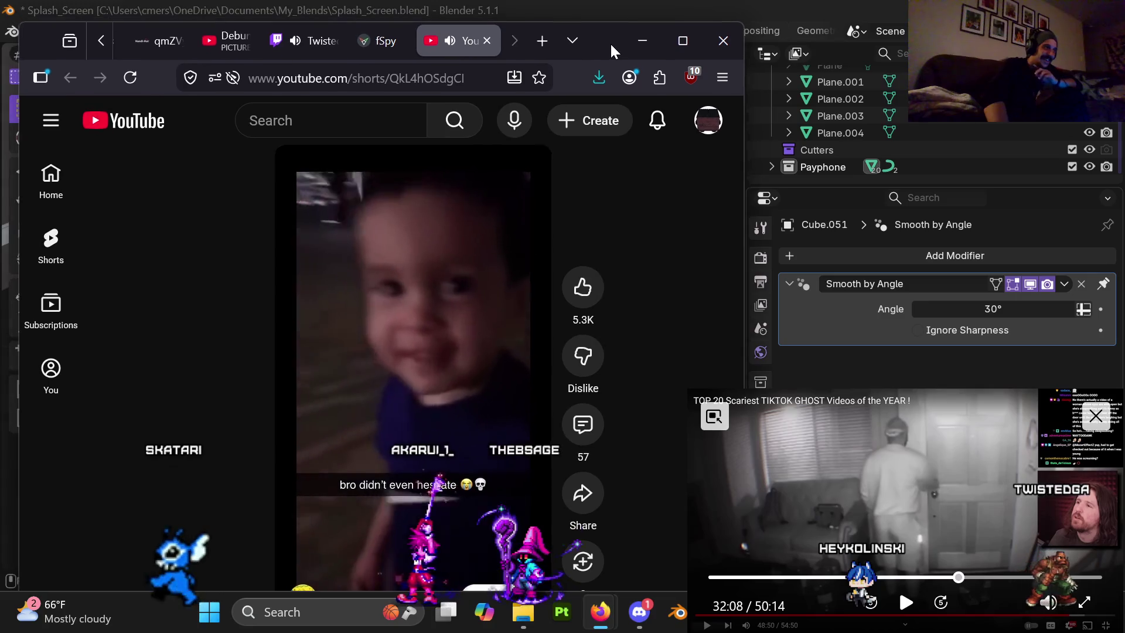
click(638, 37)
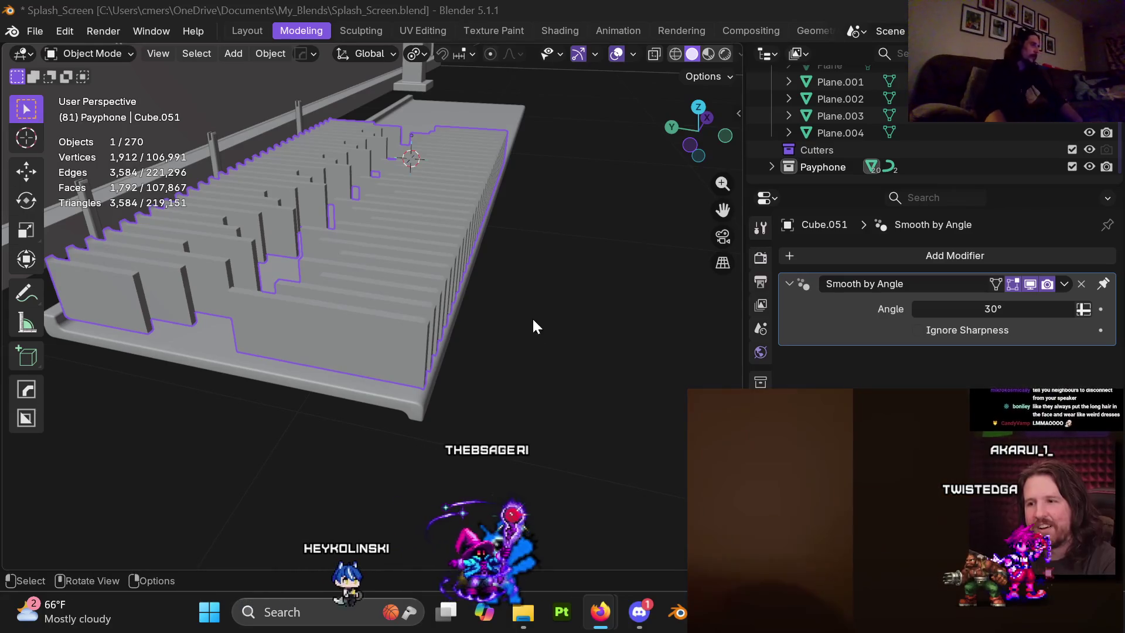
mouse_move(361, 291)
middle_down()
mouse_move(322, 269)
mouse_move(328, 260)
middle_up()
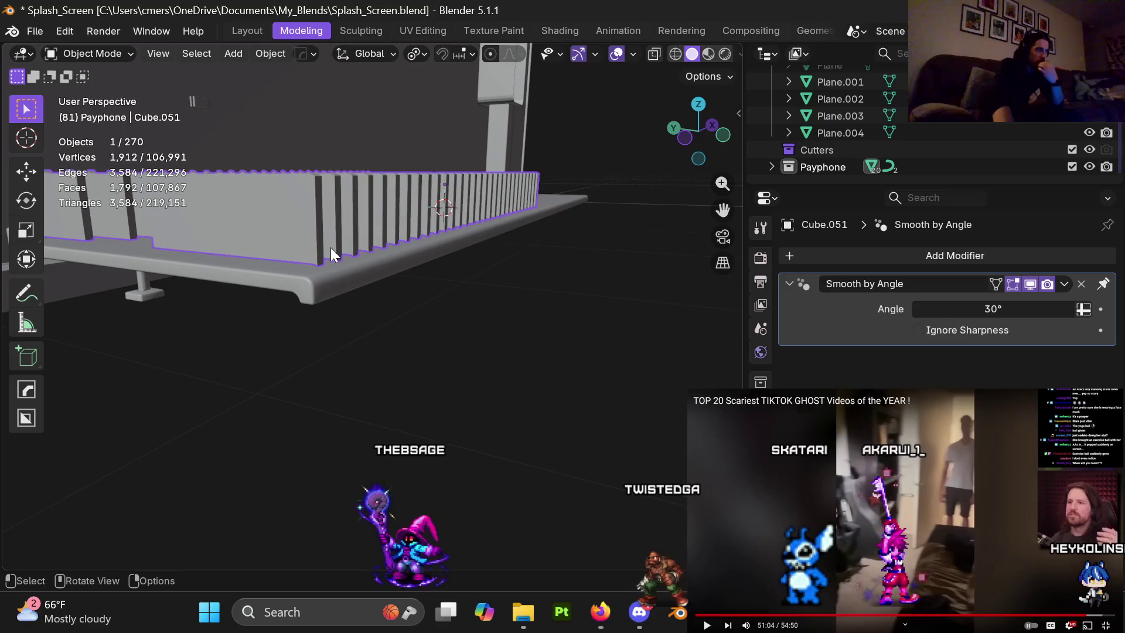
middle_drag(332, 251, 333, 266)
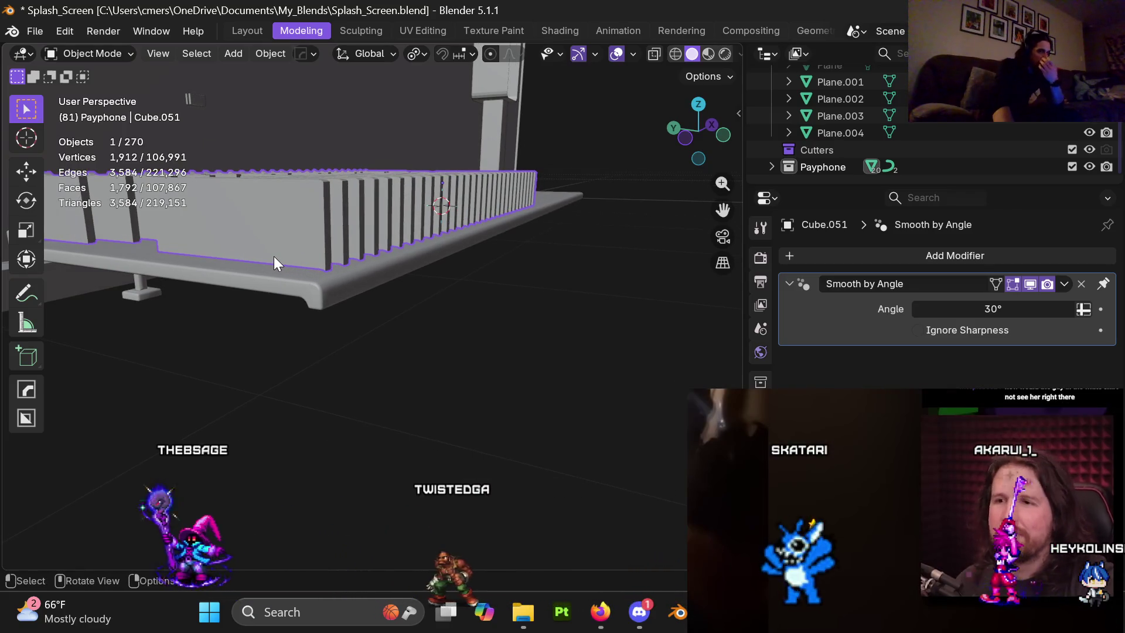
mouse_move(283, 246)
middle_down()
mouse_move(272, 265)
mouse_move(264, 215)
middle_up()
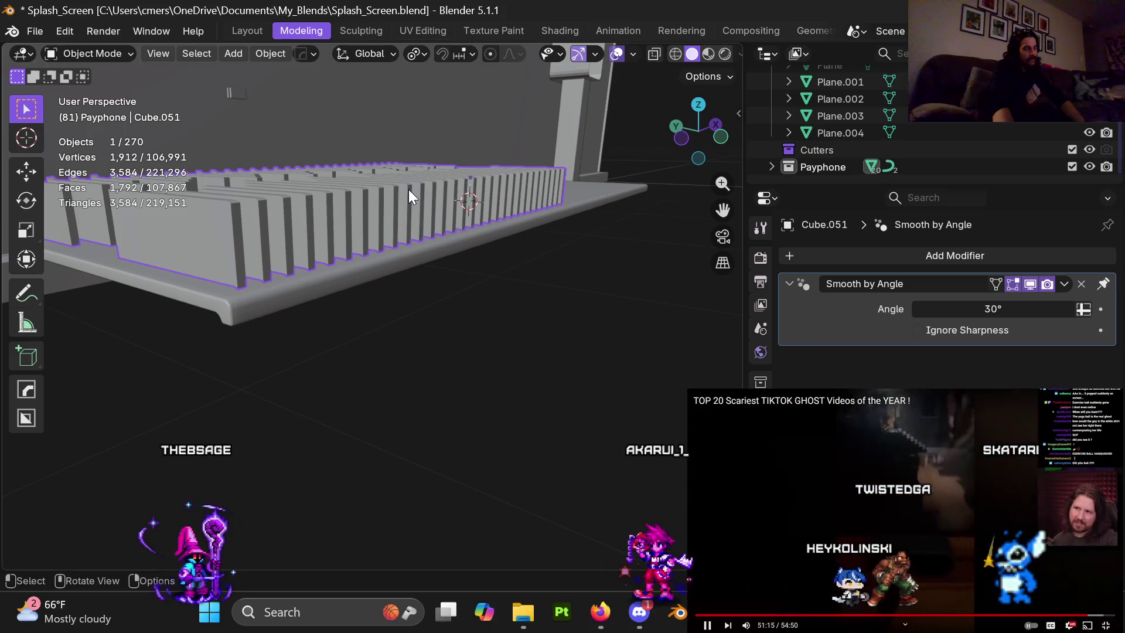
shift+middle_drag(402, 297, 519, 275)
mouse_move(517, 166)
middle_down()
mouse_move(495, 230)
mouse_move(438, 240)
mouse_move(330, 227)
mouse_move(484, 279)
mouse_move(385, 272)
middle_up()
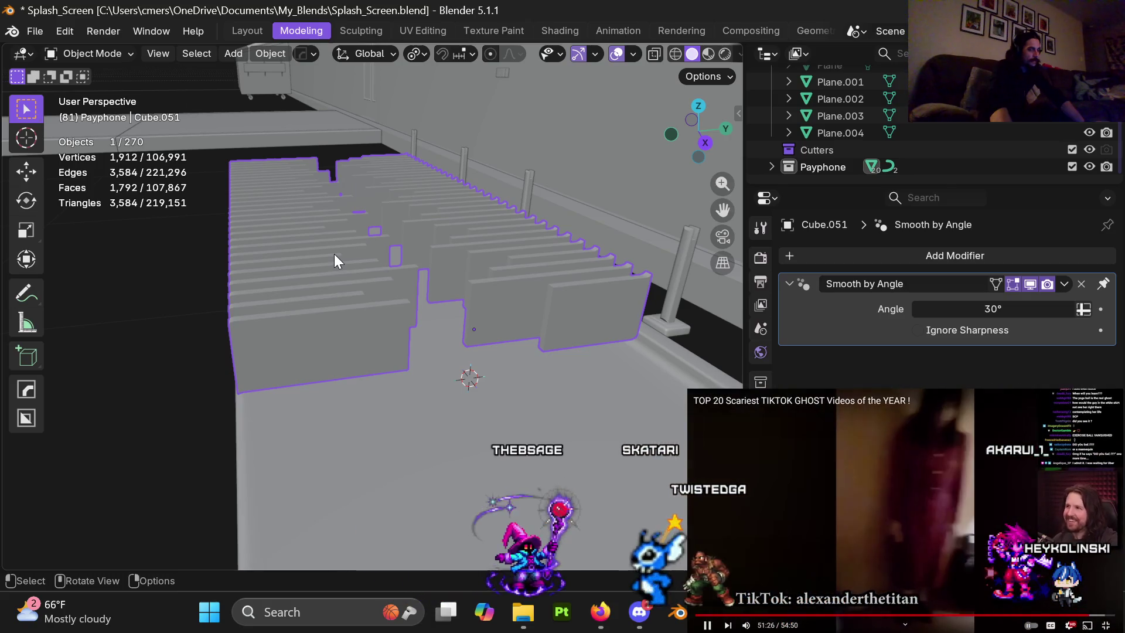
middle_drag(337, 254, 389, 286)
mouse_move(448, 289)
middle_down()
mouse_move(415, 244)
mouse_move(528, 266)
mouse_move(368, 301)
mouse_move(393, 297)
mouse_move(384, 314)
middle_up()
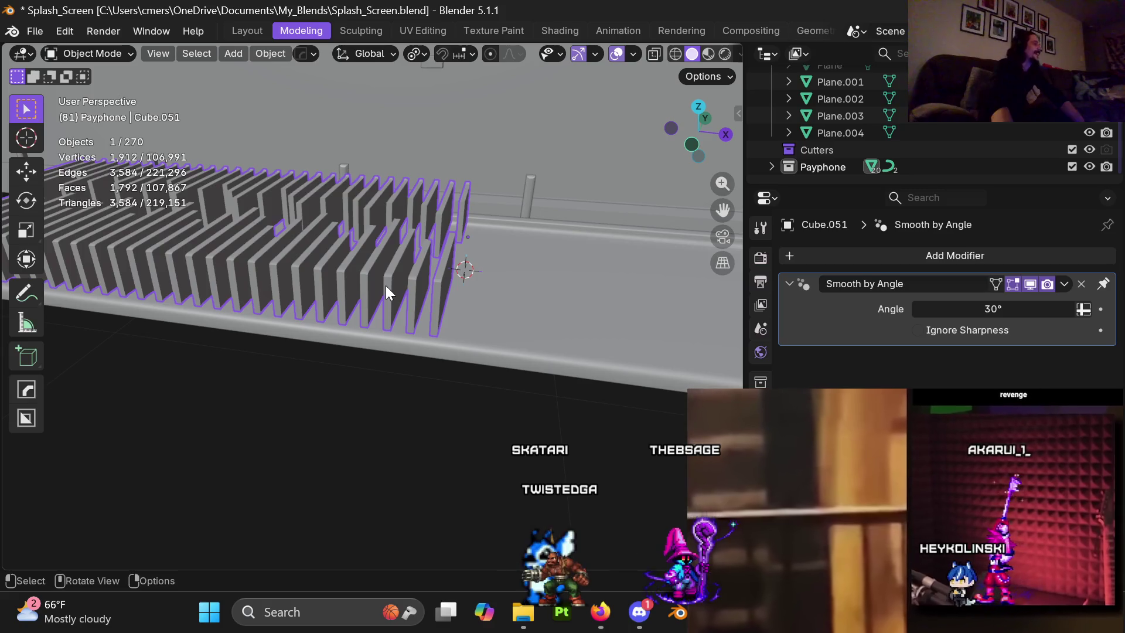
scroll(369, 328, down, 3)
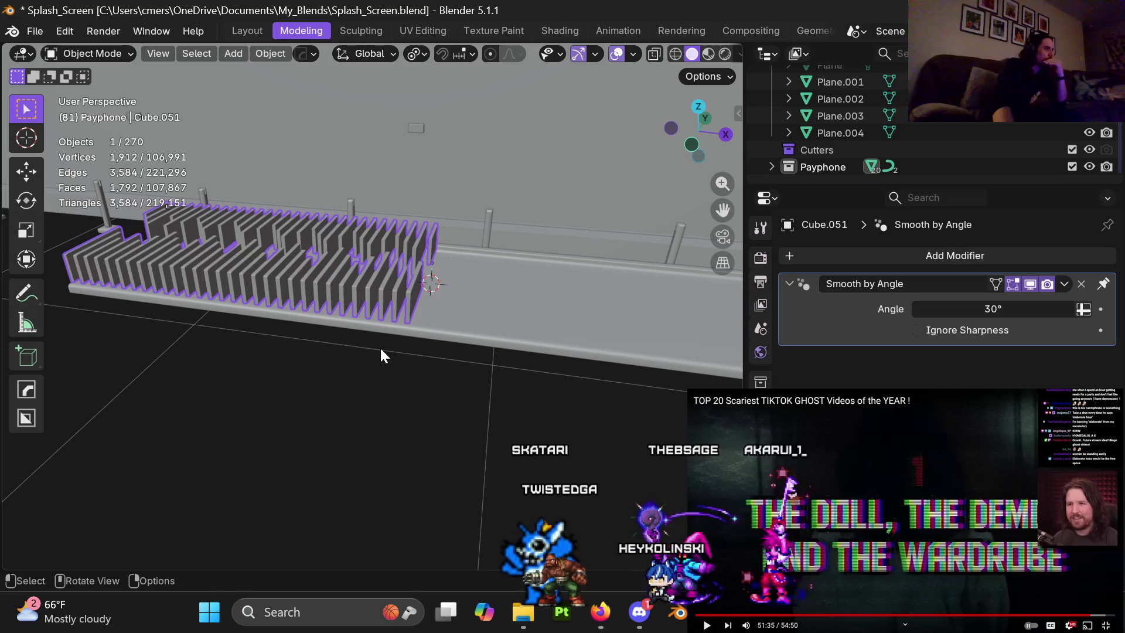
mouse_move(393, 330)
middle_down()
mouse_move(432, 317)
mouse_move(481, 345)
mouse_move(540, 343)
mouse_move(456, 374)
middle_up()
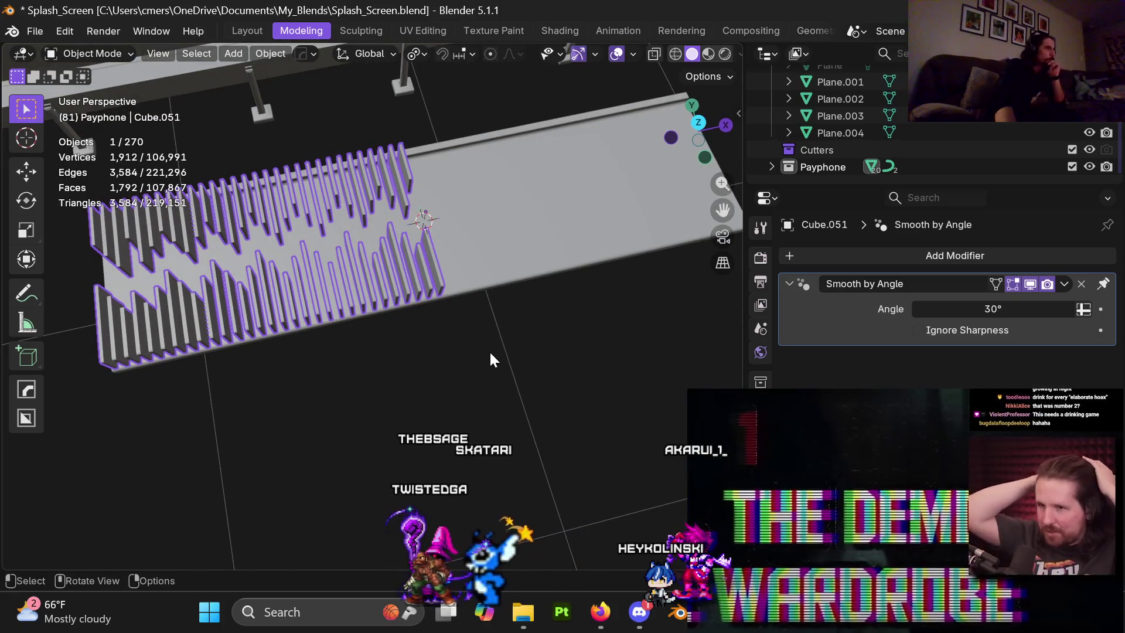
mouse_move(512, 270)
middle_down()
mouse_move(487, 268)
mouse_move(456, 216)
mouse_move(461, 186)
mouse_move(480, 266)
mouse_move(552, 196)
mouse_move(431, 199)
mouse_move(523, 199)
mouse_move(442, 199)
mouse_move(497, 201)
mouse_move(474, 206)
mouse_move(469, 223)
middle_up()
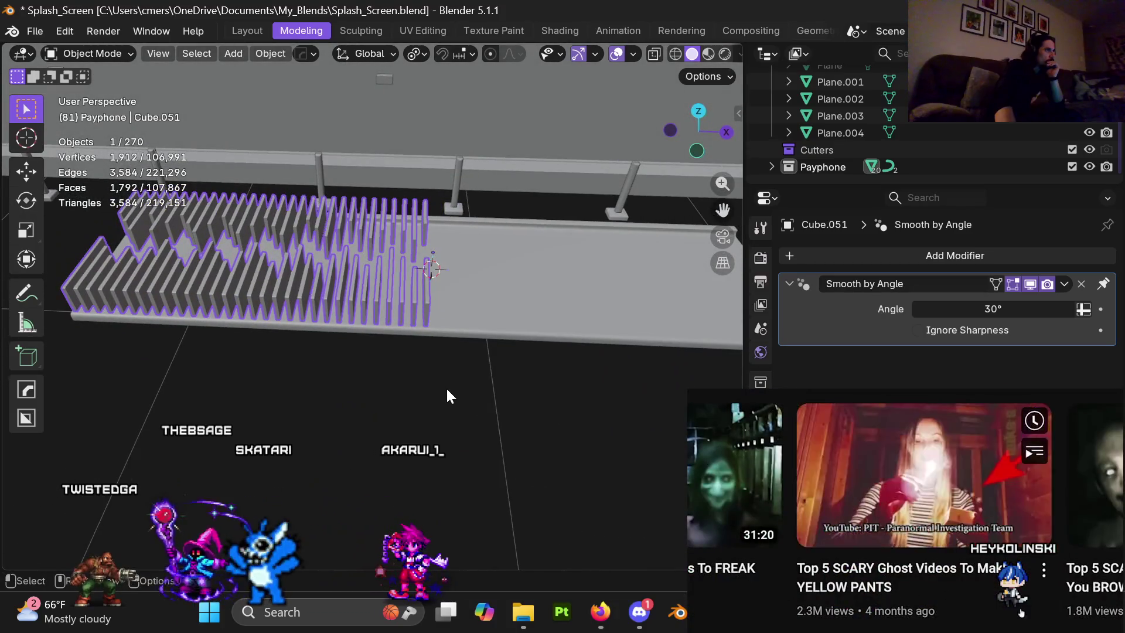
click(442, 381)
Move the fin object Cube.051 4 m aside along the X axis.
scroll(441, 381, down, 5)
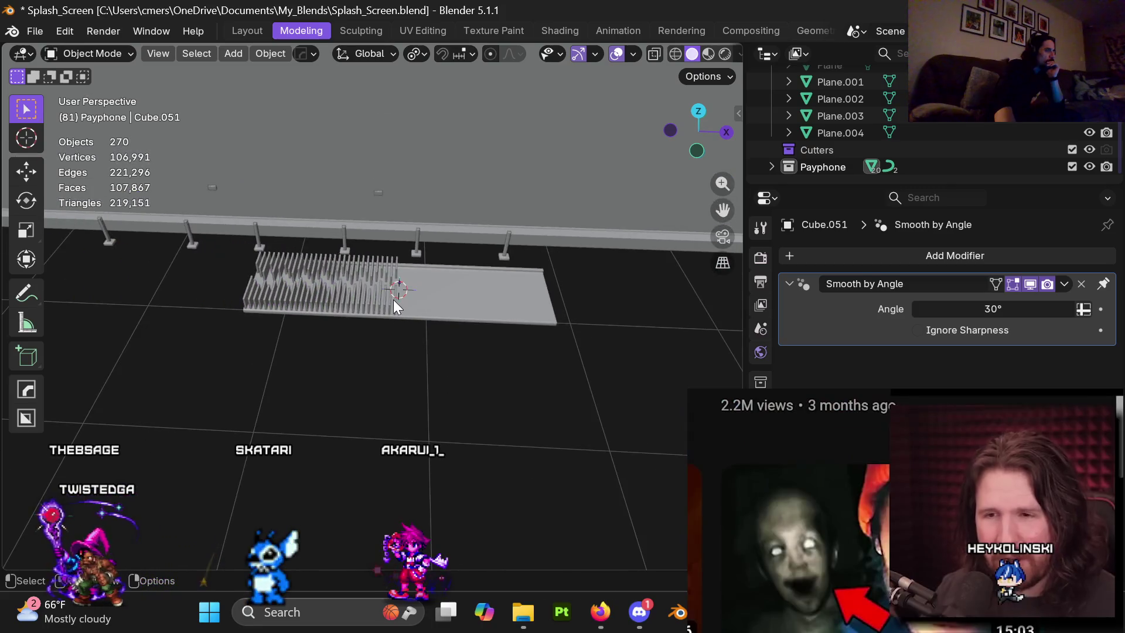
click(393, 300)
scroll(386, 311, down, 2)
key(g)
key(x)
click(659, 346)
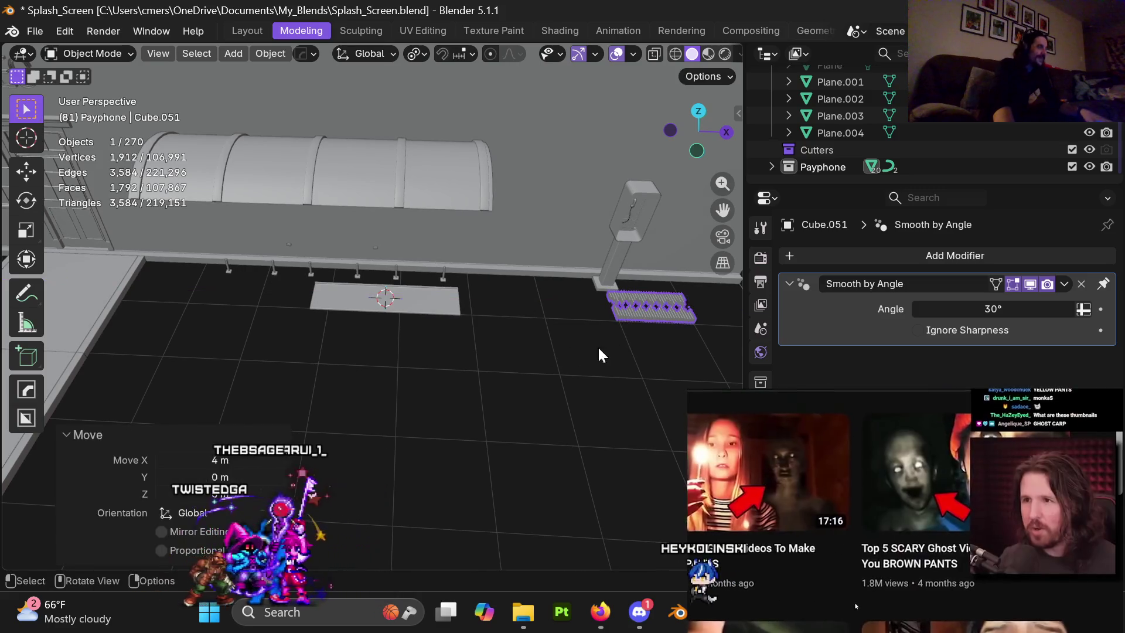
Hide Cube.040 and pause the playing video.
click(443, 208)
key(h)
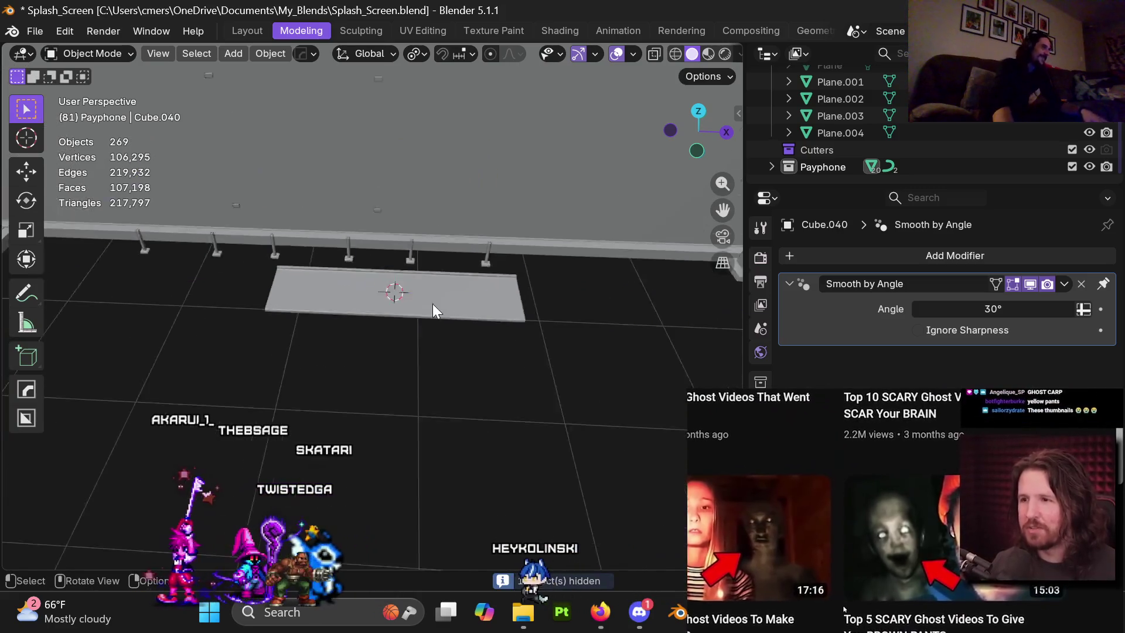
scroll(428, 307, up, 3)
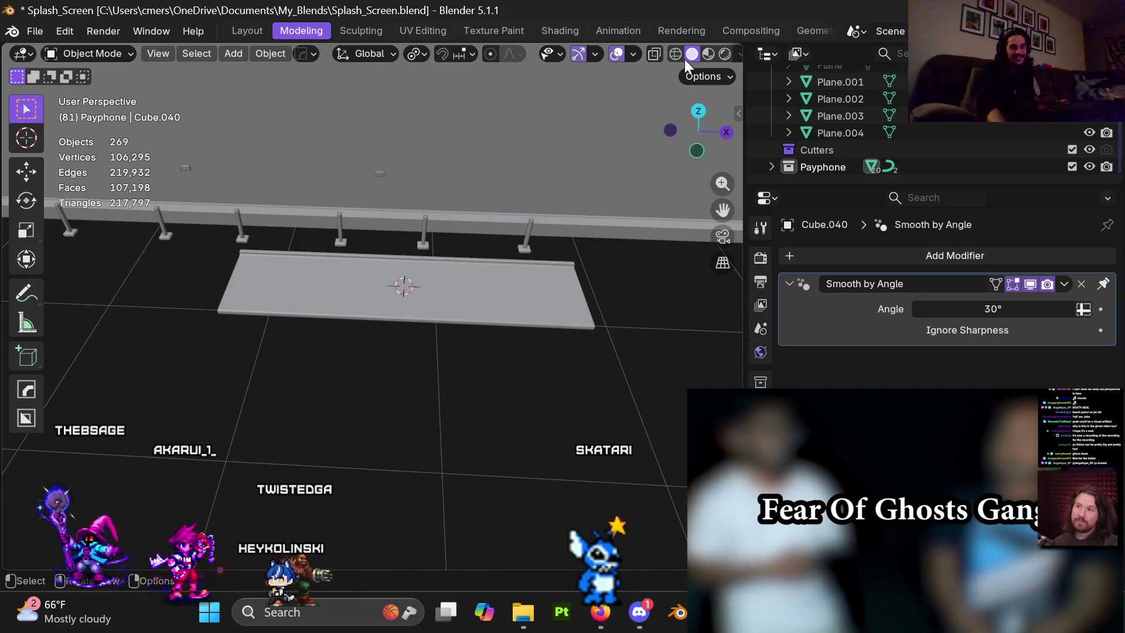
click(906, 604)
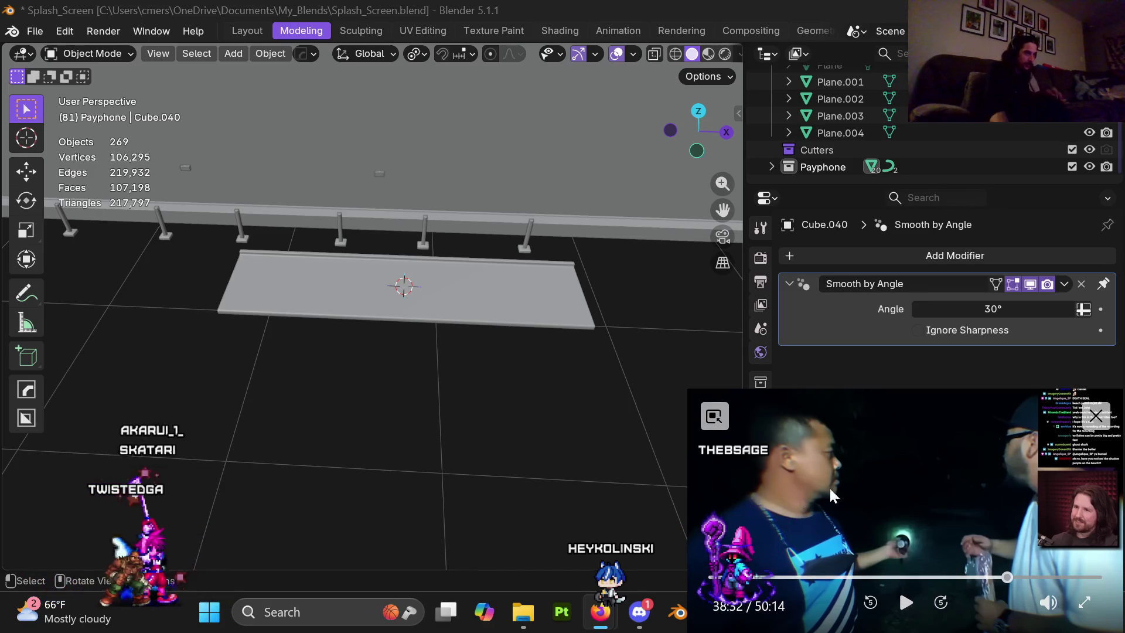
click(905, 602)
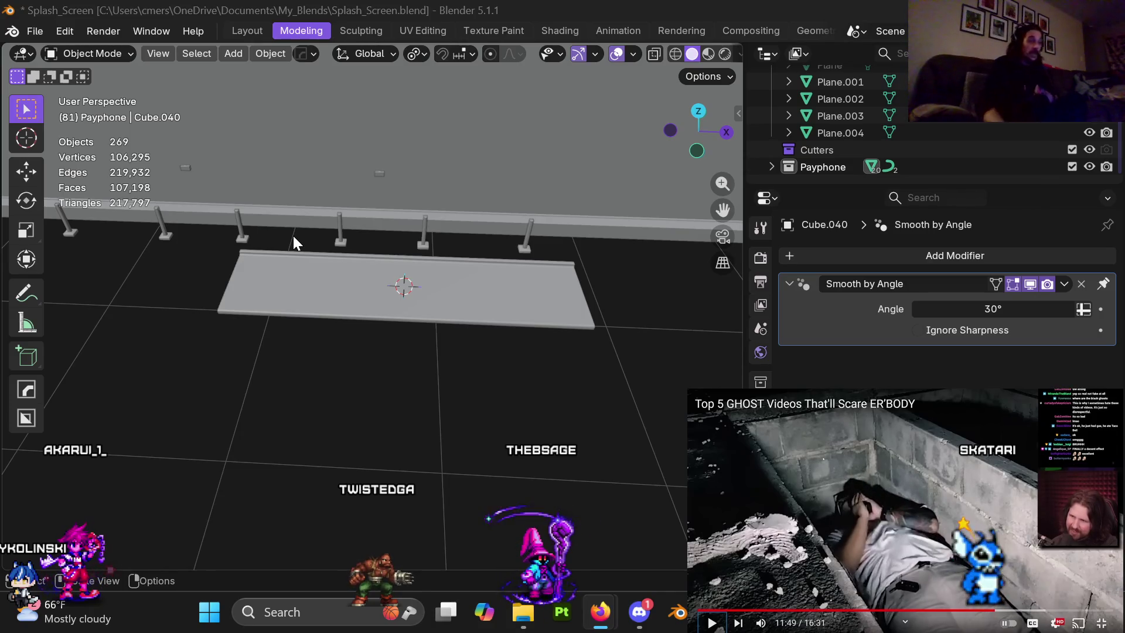
mouse_move(918, 557)
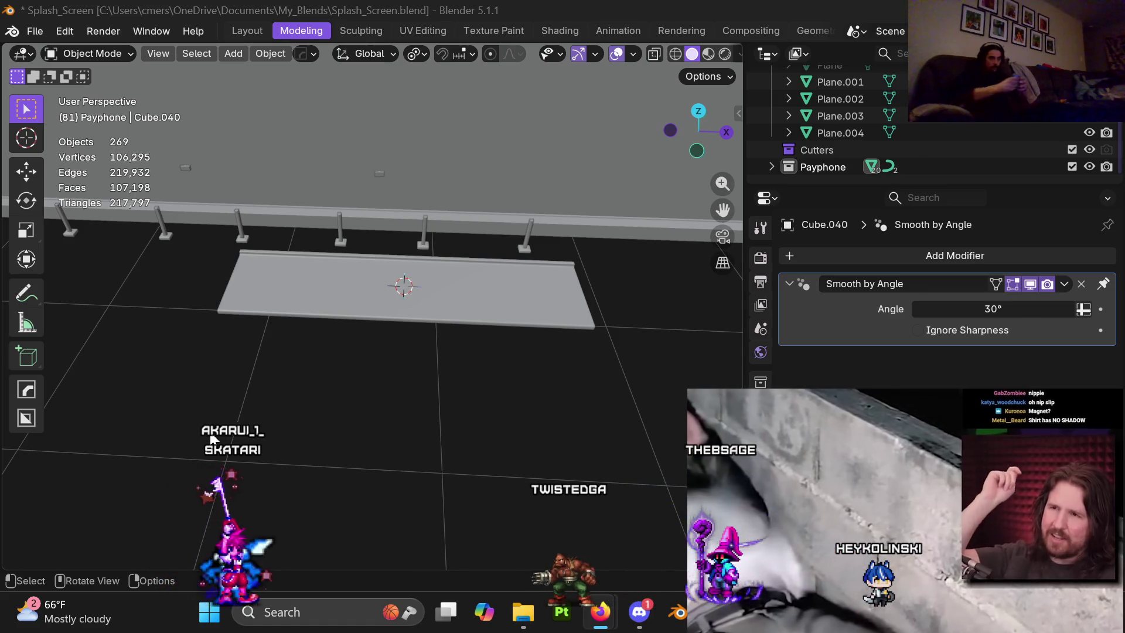
Rewind the PiP video to around 13:58, resume it, and lift its window off the taskbar.
mouse_move(821, 446)
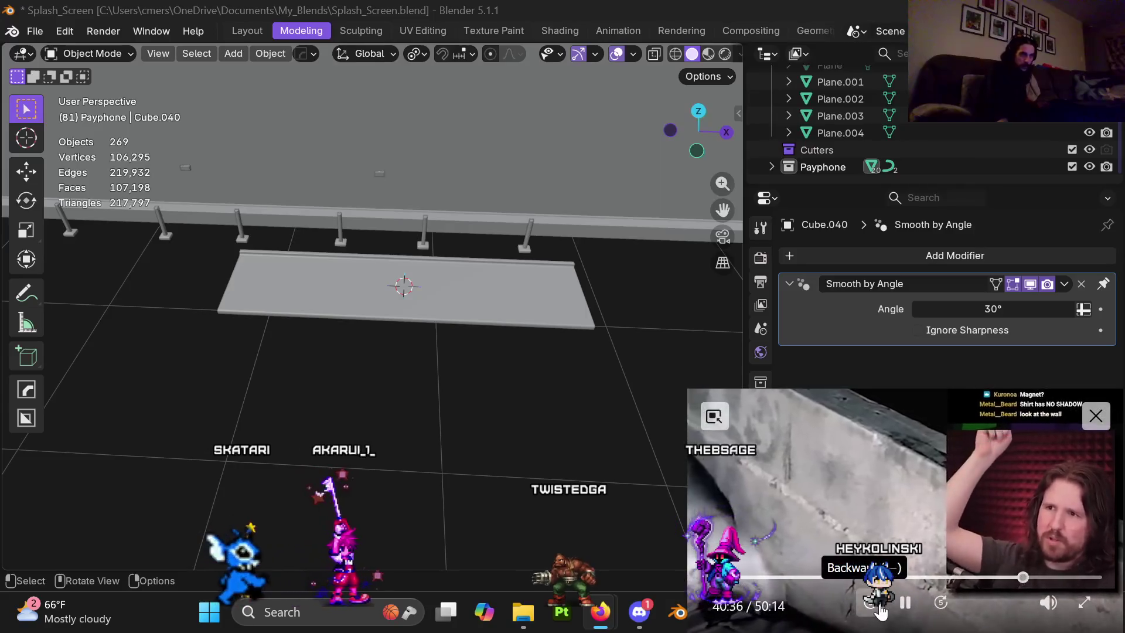
click(878, 606)
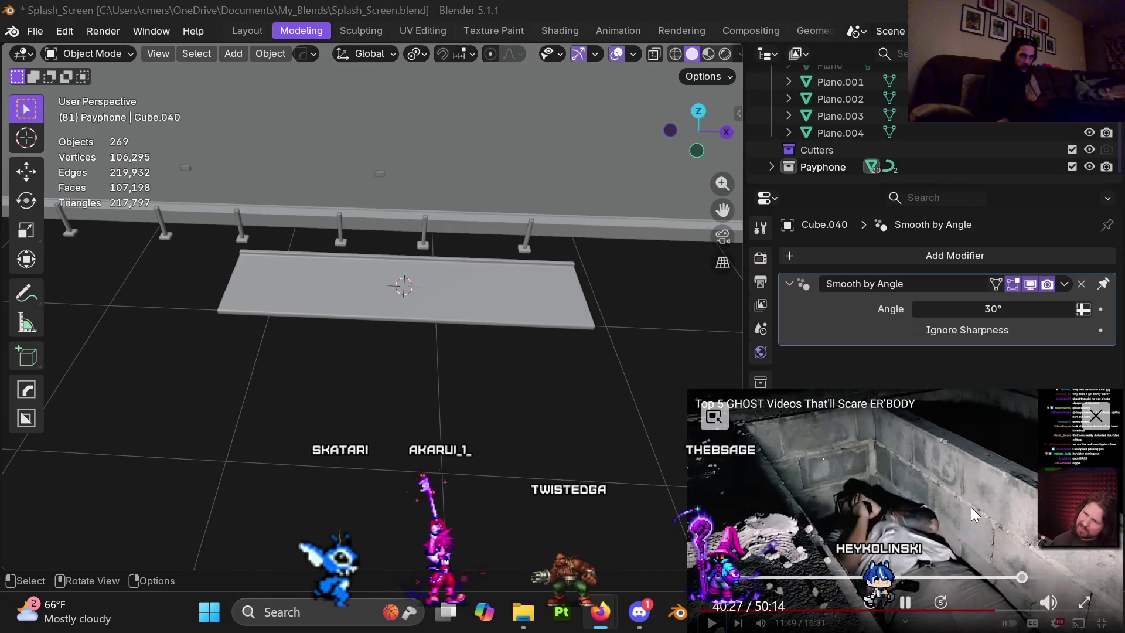
click(821, 579)
click(906, 603)
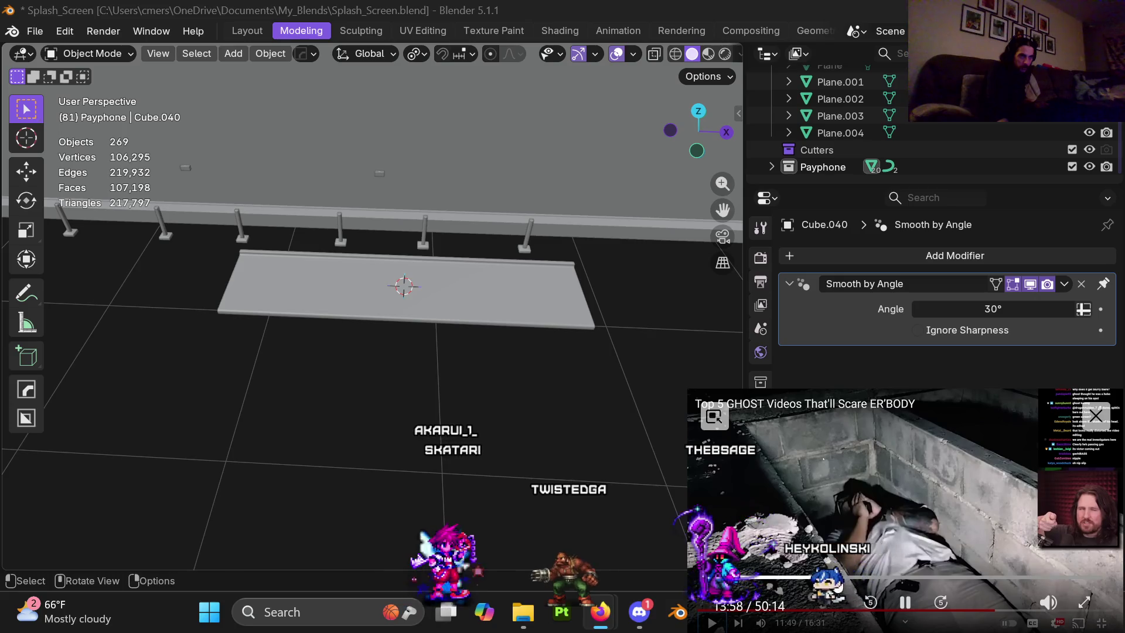
drag(907, 617, 908, 574)
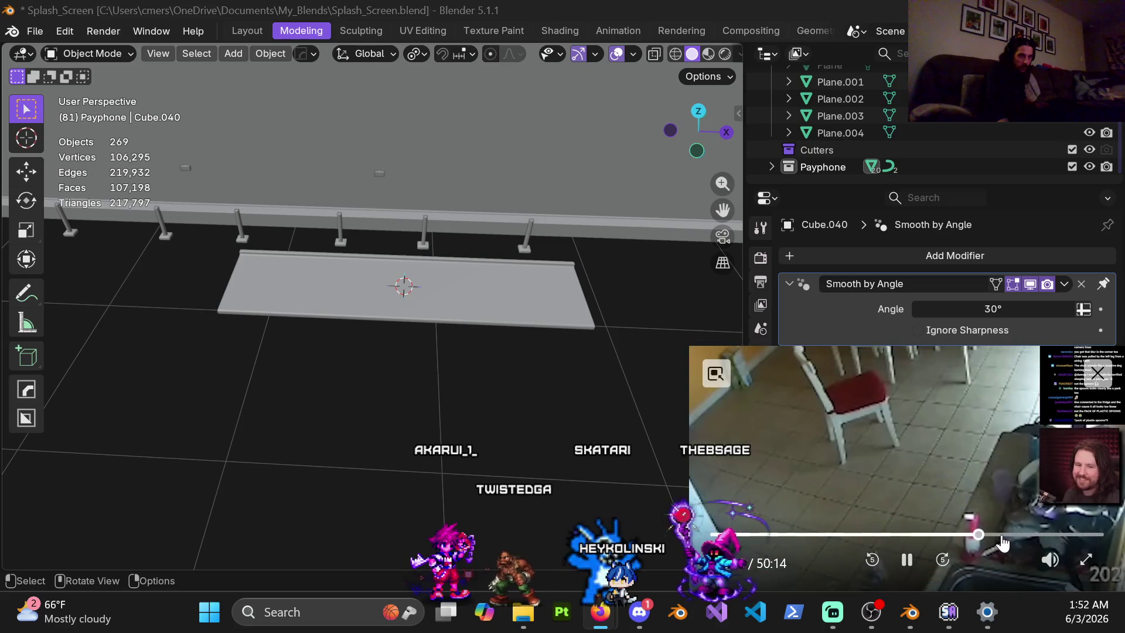
Skip the video ahead to about 40:32, rewind ten seconds, then pause it.
click(1000, 538)
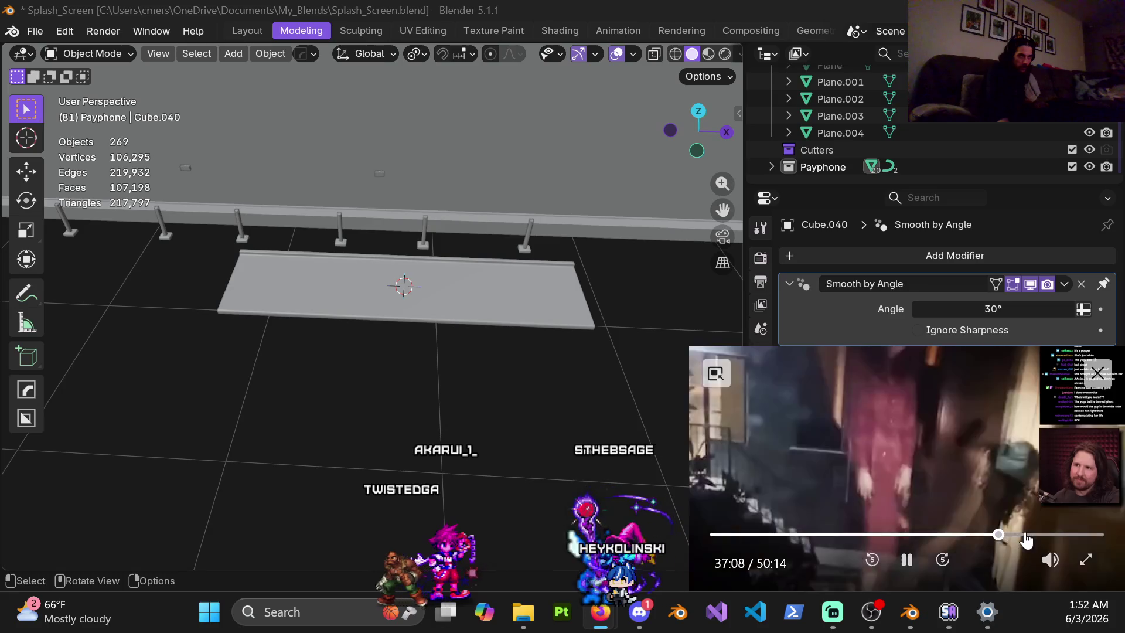
click(1023, 535)
click(908, 560)
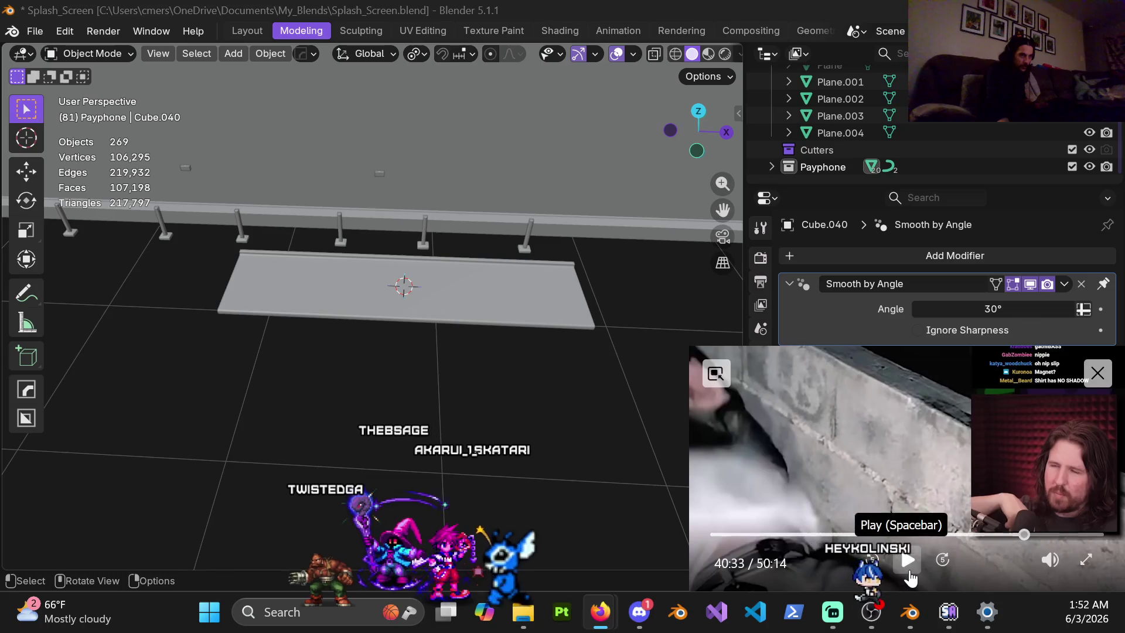
click(874, 561)
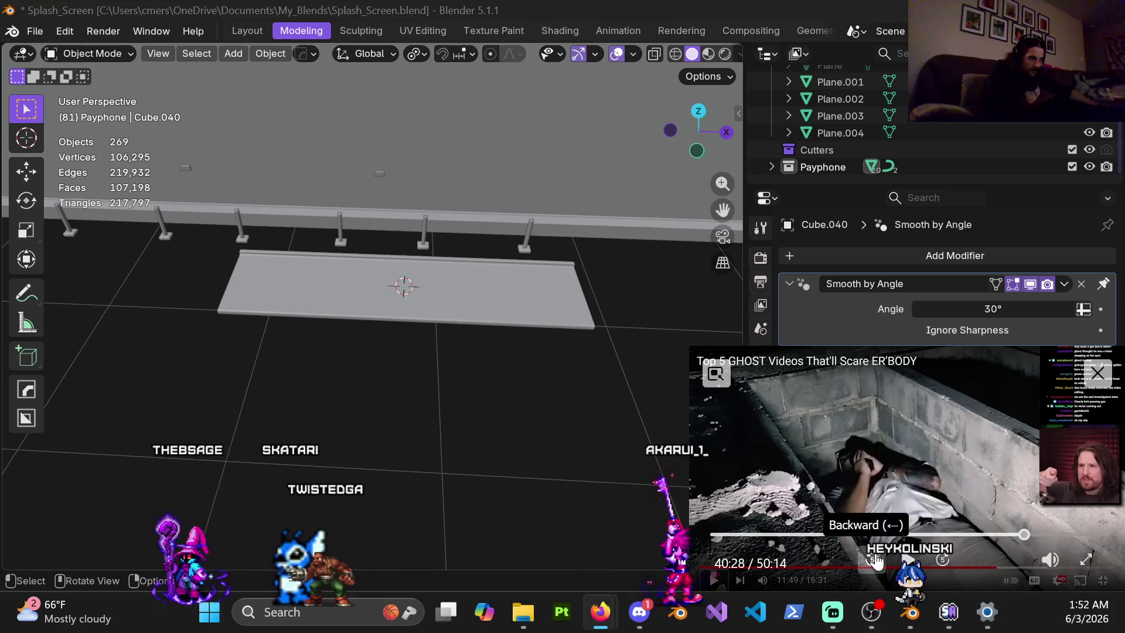
click(873, 559)
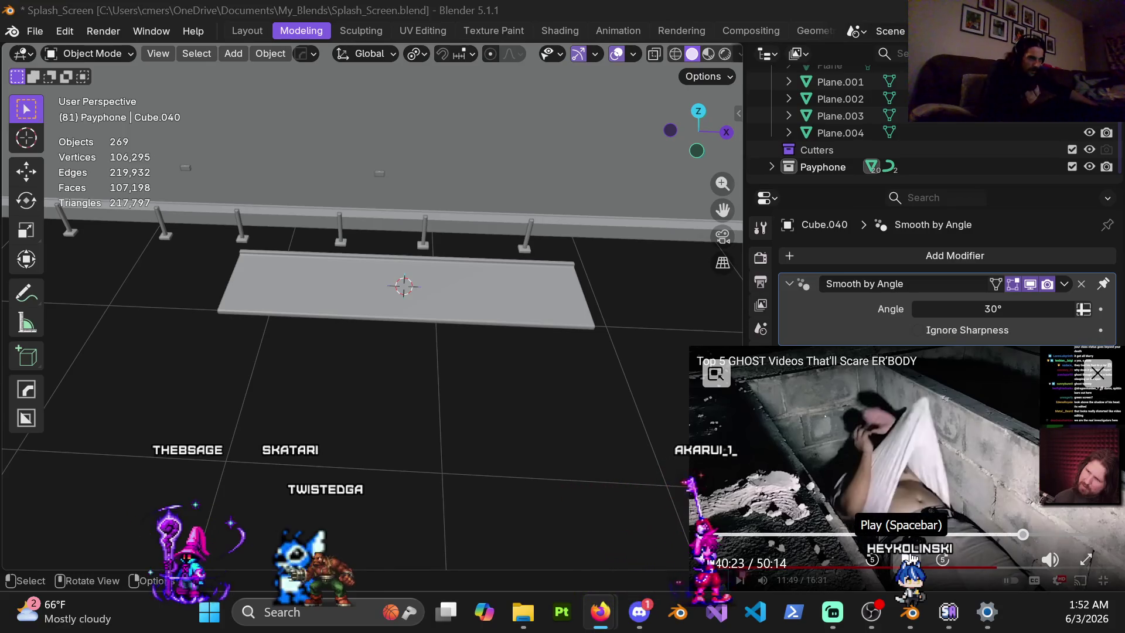
click(907, 558)
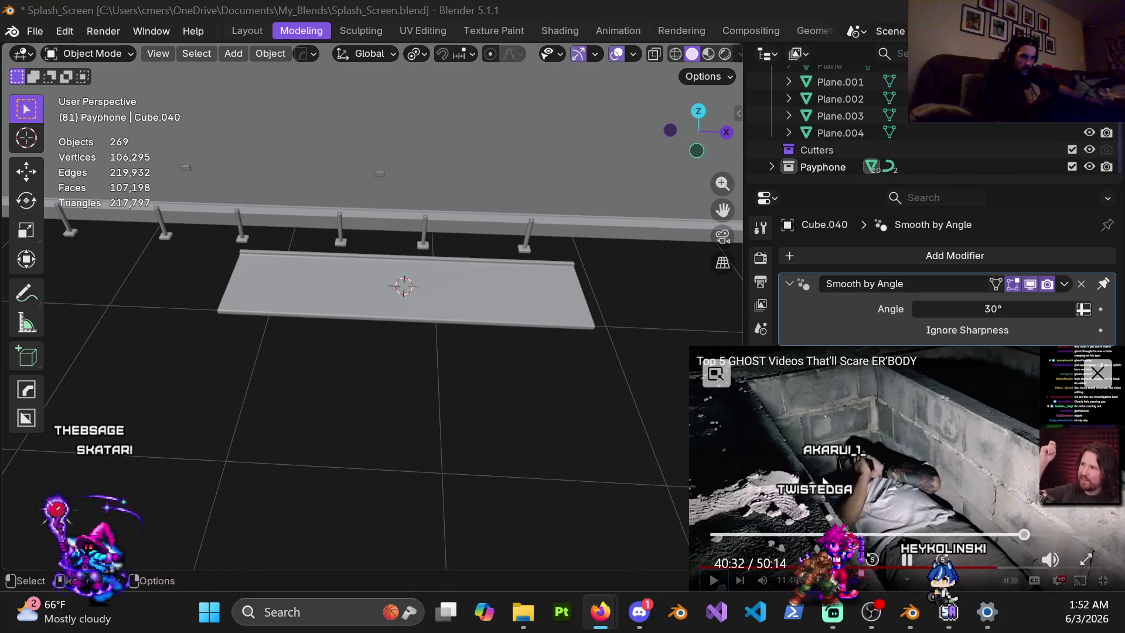
mouse_move(673, 476)
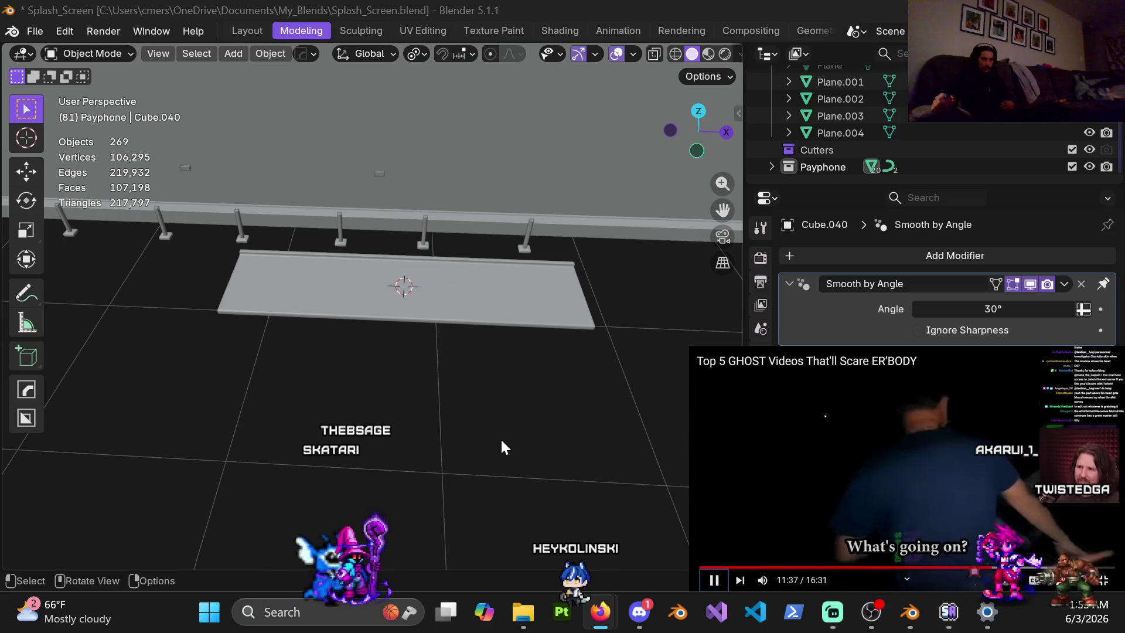
key(XF86AudioPlay)
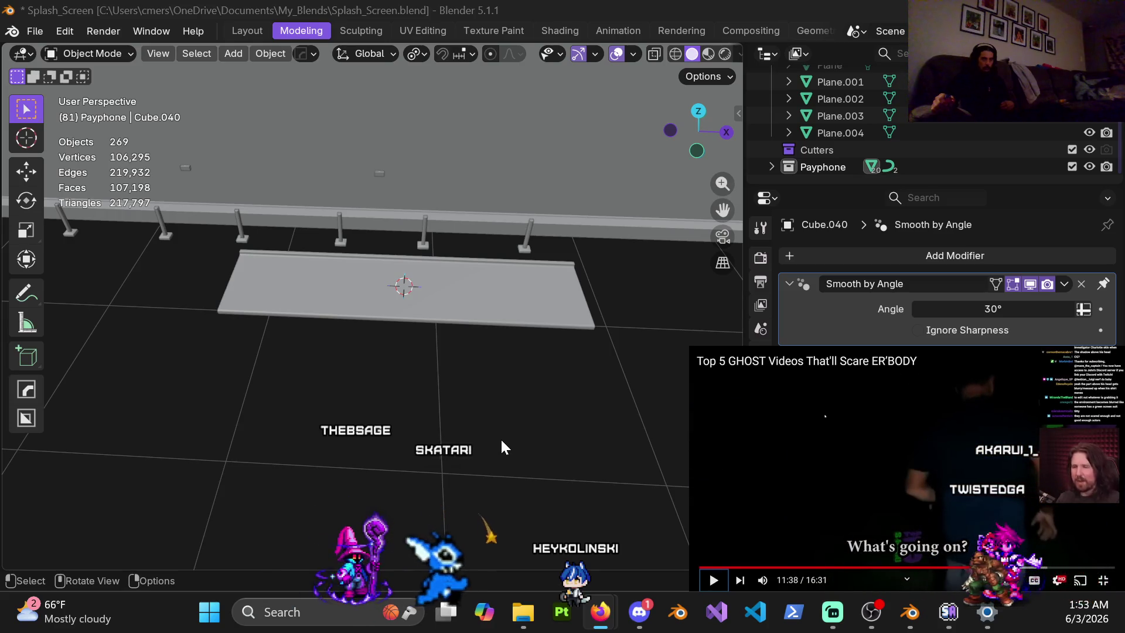
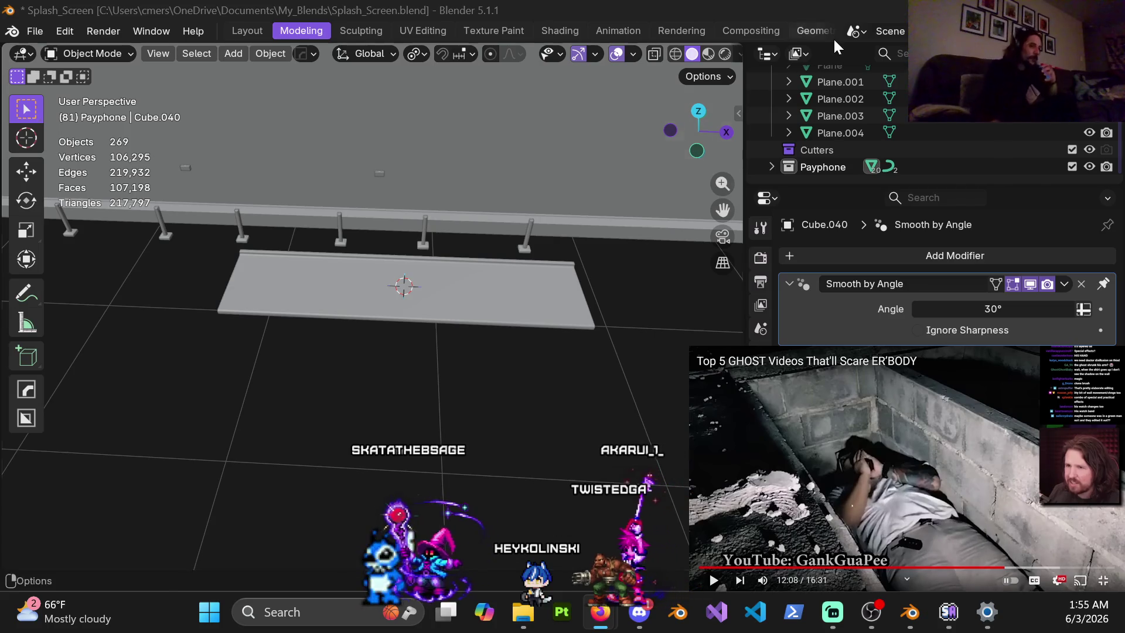
Select the sidewalk slab Cube.001 and switch it into Edit Mode.
scroll(367, 288, up, 5)
click(367, 289)
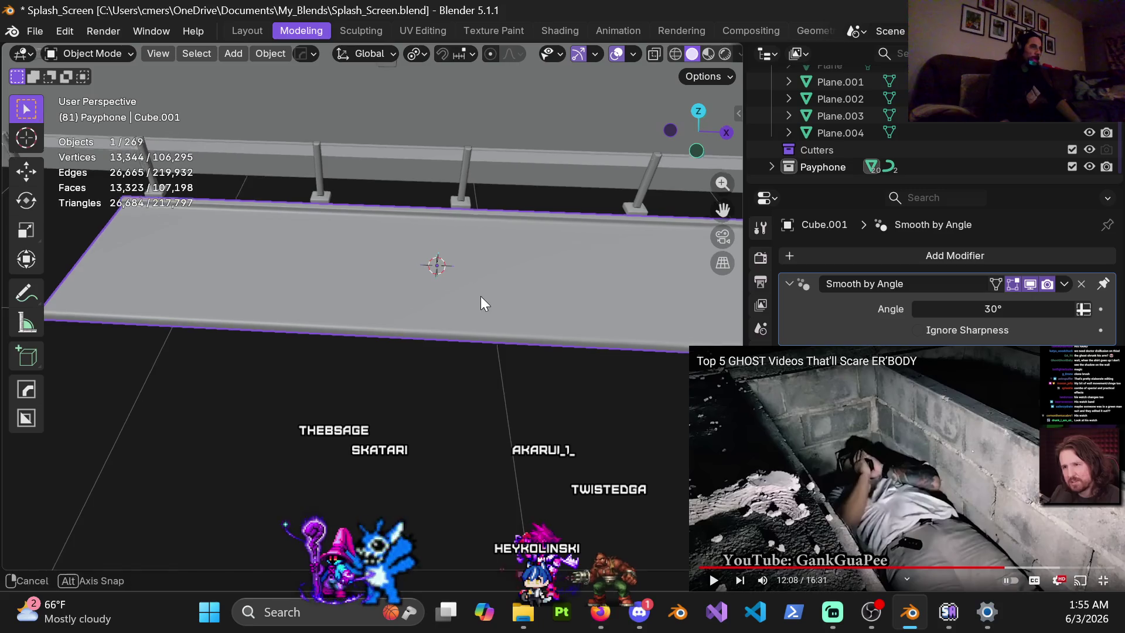
middle_drag(481, 303, 437, 304)
key(ctrl+Tab)
click(569, 302)
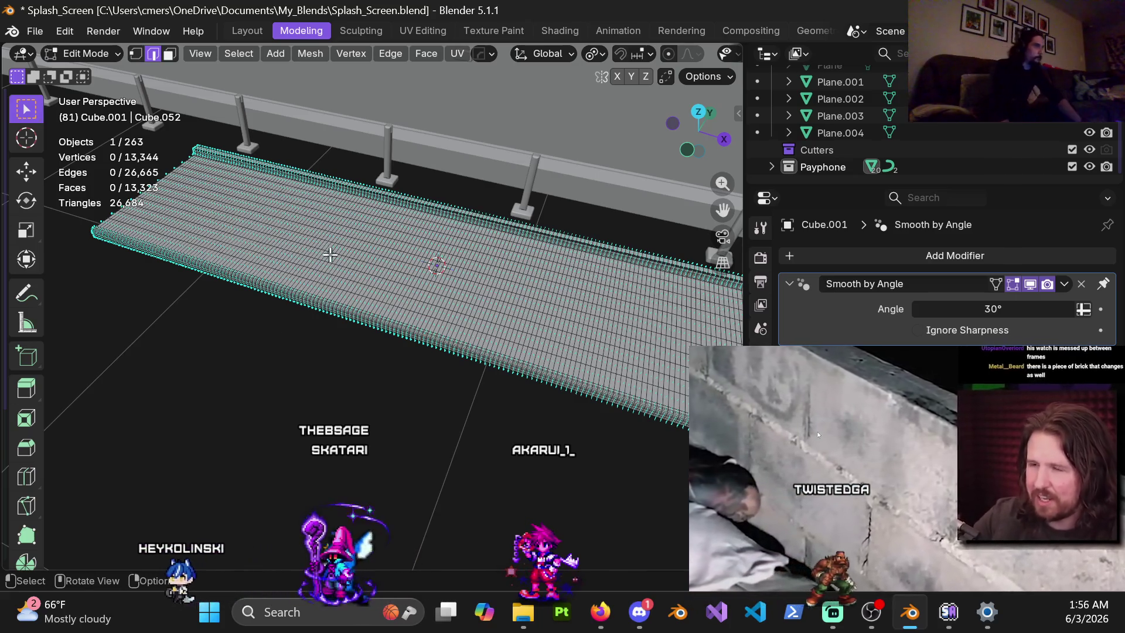
Zoom and orbit the view to see the slab's rounded curb edge side-on.
scroll(276, 311, down, 5)
middle_drag(276, 311, 236, 242)
scroll(441, 322, up, 8)
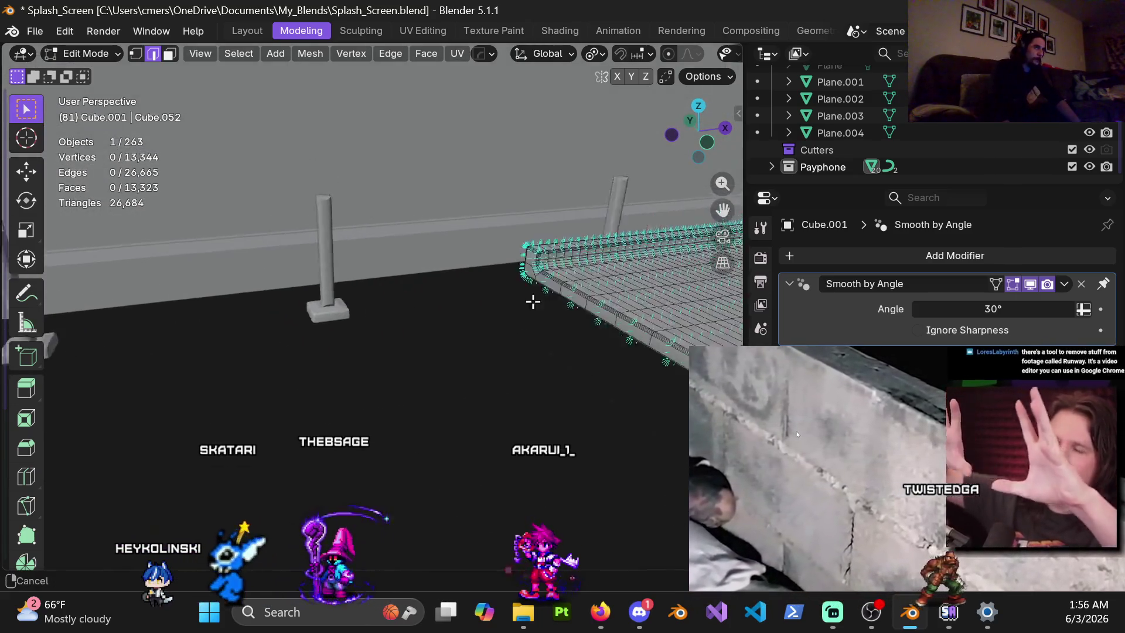
mouse_move(430, 377)
middle_down()
mouse_move(548, 283)
mouse_move(449, 221)
mouse_move(339, 382)
mouse_move(338, 268)
mouse_move(382, 254)
mouse_move(371, 386)
mouse_move(370, 336)
mouse_move(350, 285)
mouse_move(363, 328)
mouse_move(420, 384)
mouse_move(351, 346)
mouse_move(365, 329)
mouse_move(359, 380)
middle_up()
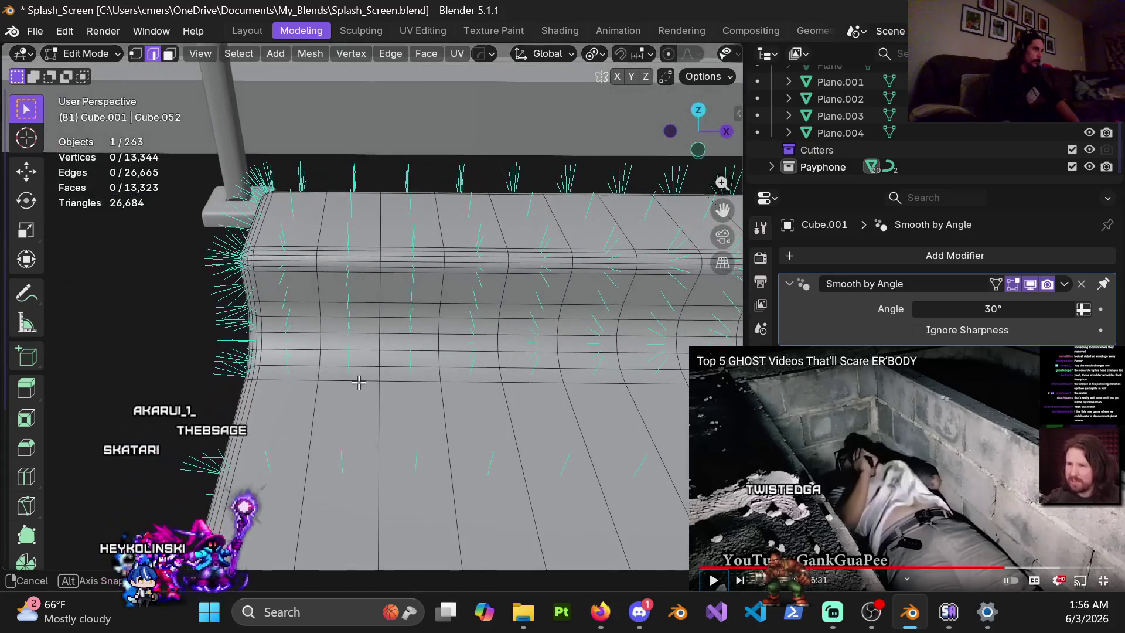
scroll(360, 380, down, 2)
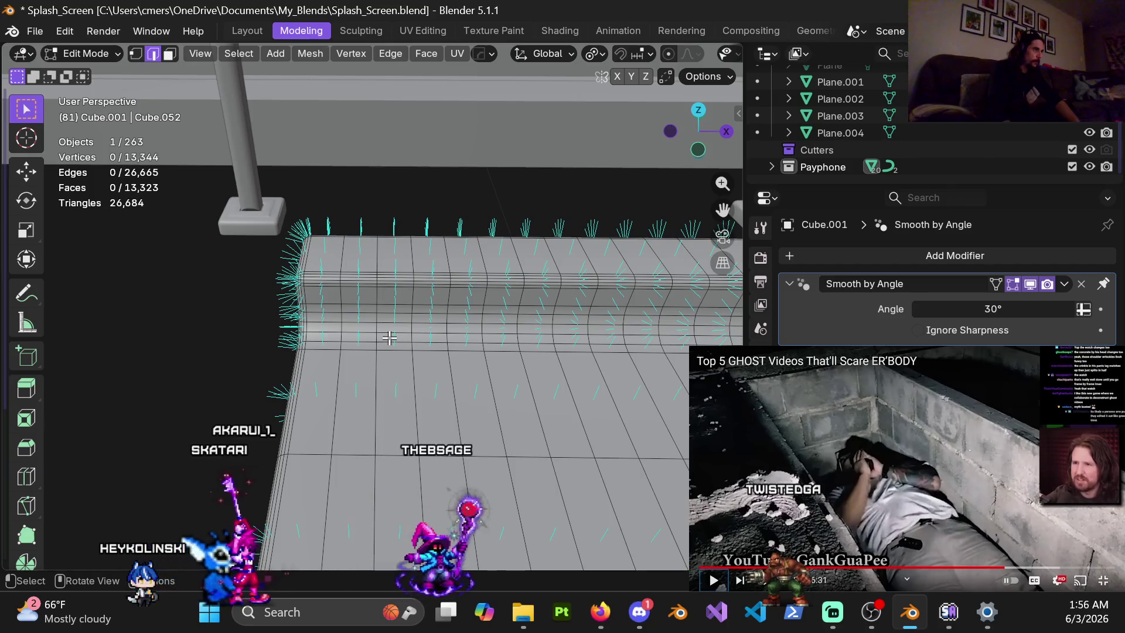
Switch to face select and pick several faces along the slab's curved edge.
key(3)
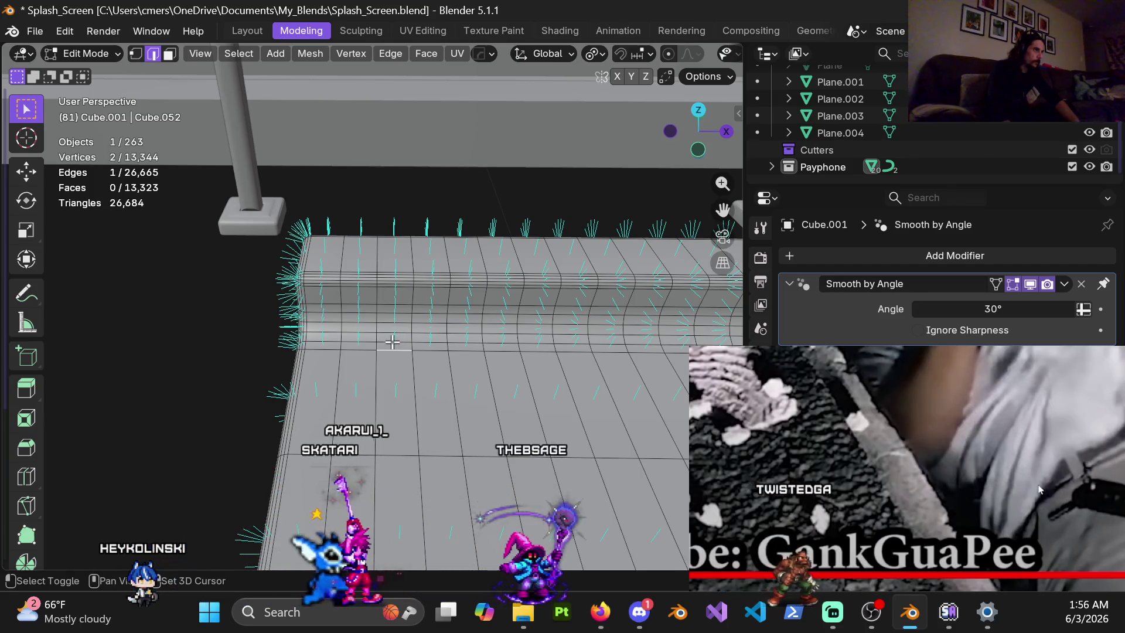
click(393, 358)
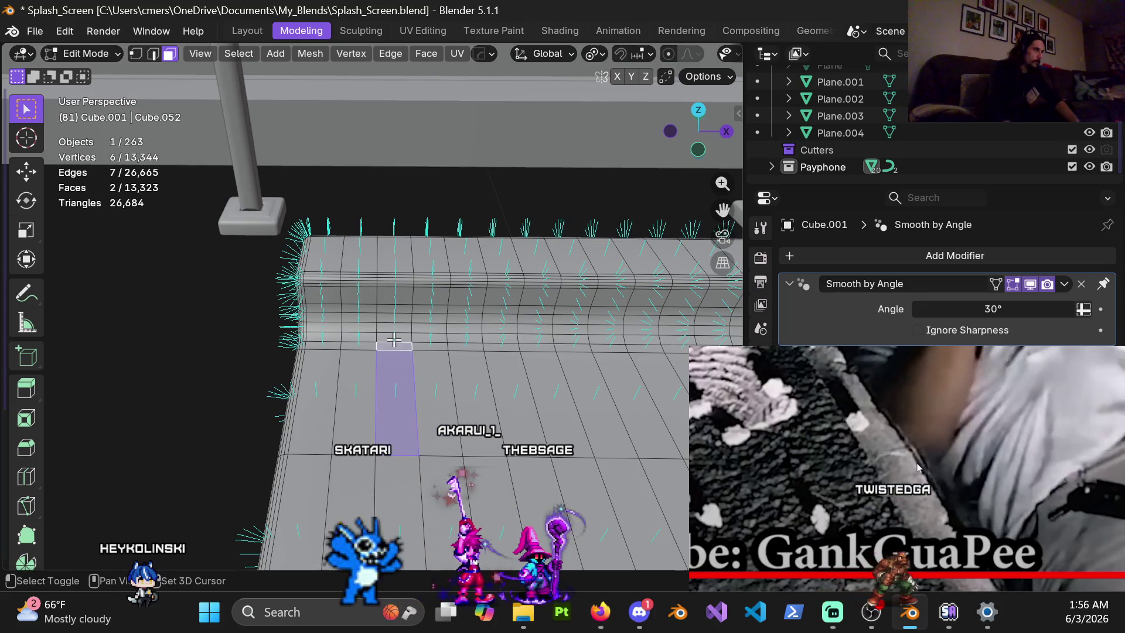
ctrl+click(394, 332)
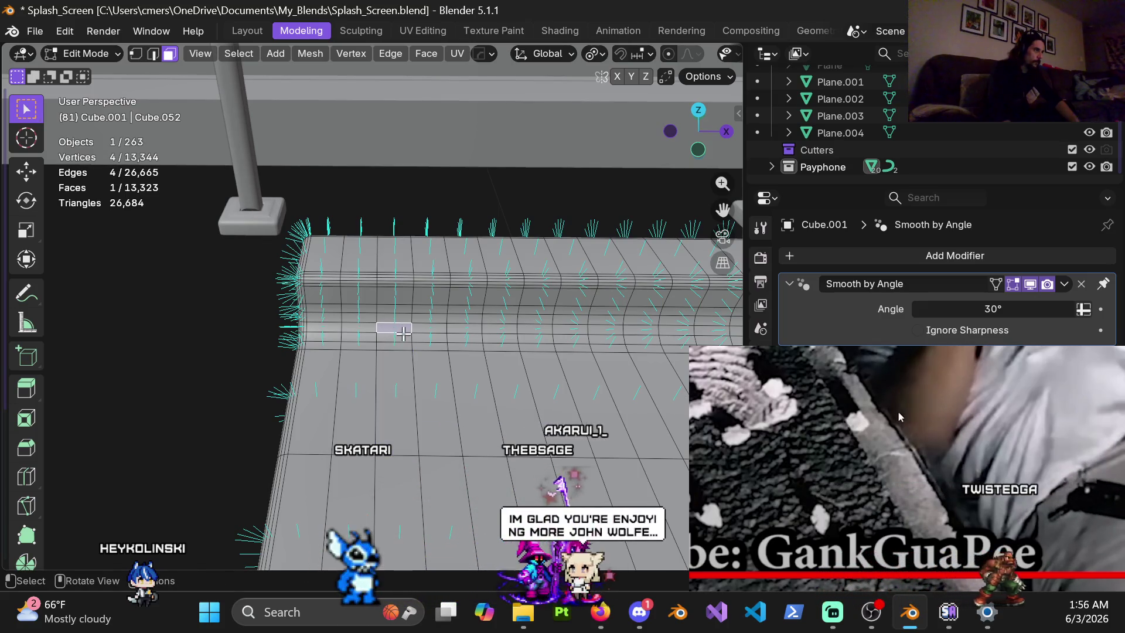
click(394, 328)
shift+click(480, 329)
mouse_move(479, 329)
ctrl+middle_down()
mouse_move(342, 300)
mouse_move(467, 352)
ctrl+middle_up()
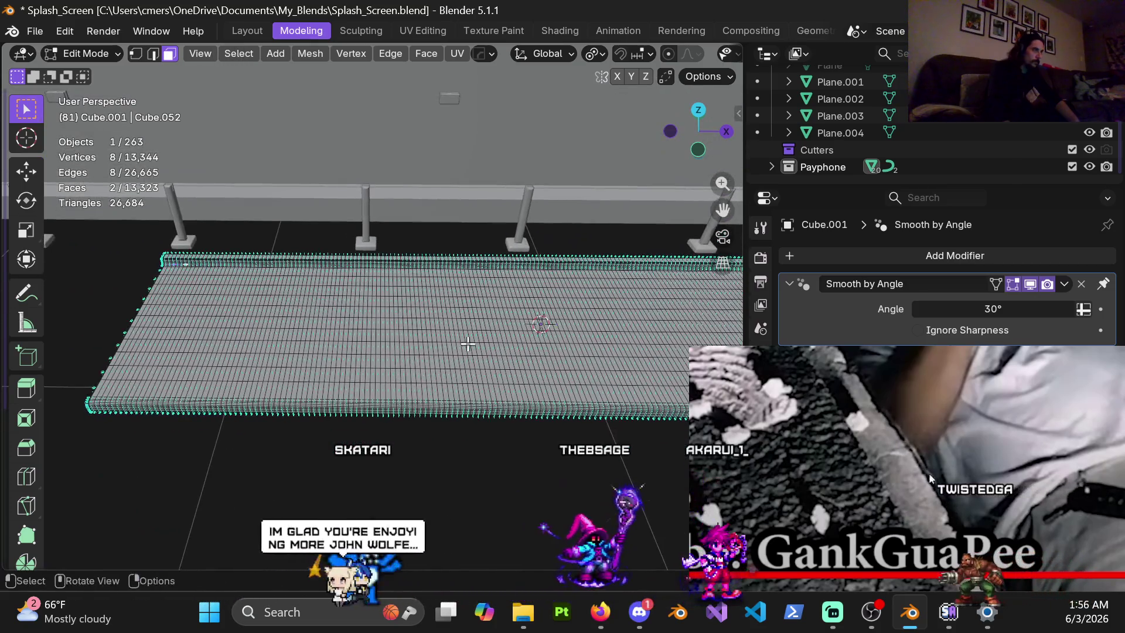
ctrl+click(467, 353)
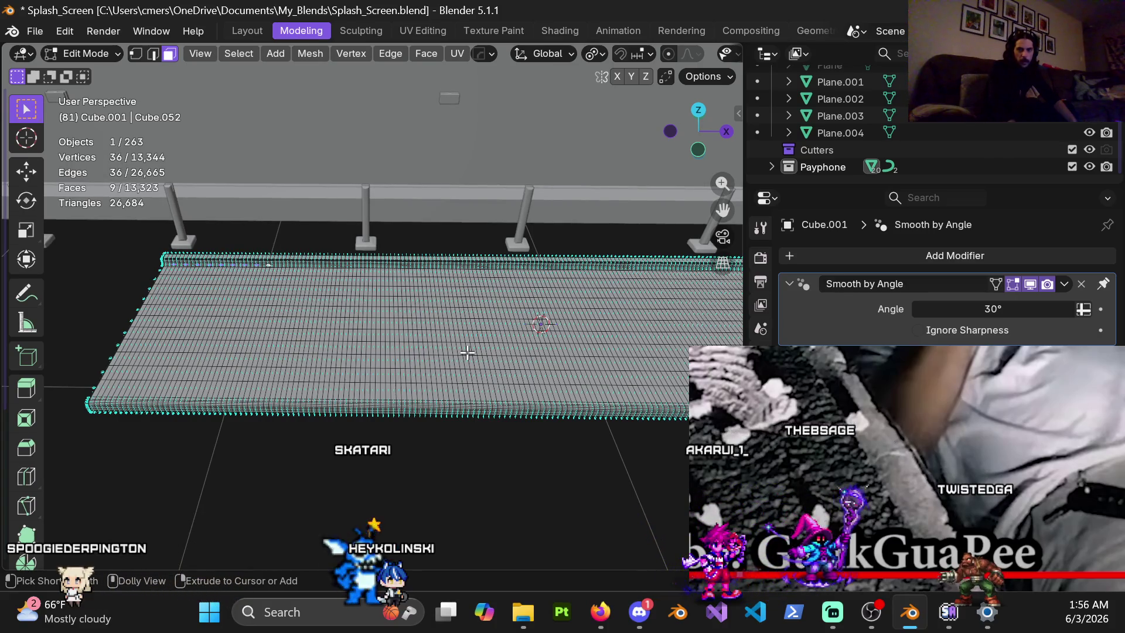
ctrl+click(467, 352)
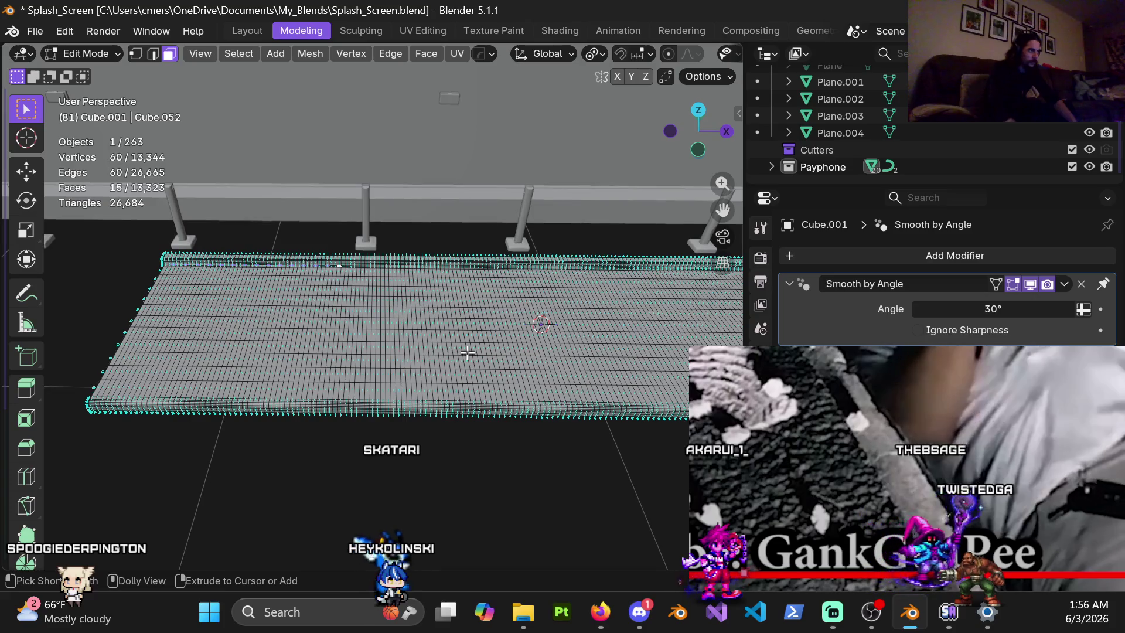
ctrl+click(467, 353)
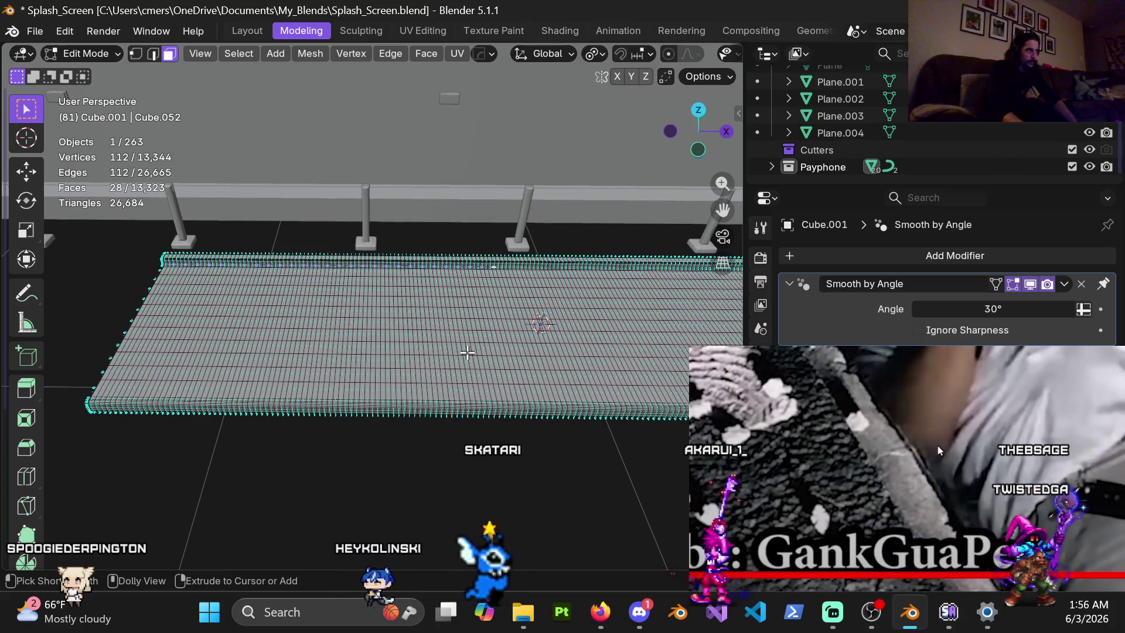
Refine the edge selection, deselecting stray faces and adding one, for 30 faces total.
mouse_move(467, 352)
middle_down()
mouse_move(470, 380)
mouse_move(400, 210)
mouse_move(460, 307)
mouse_move(434, 331)
middle_up()
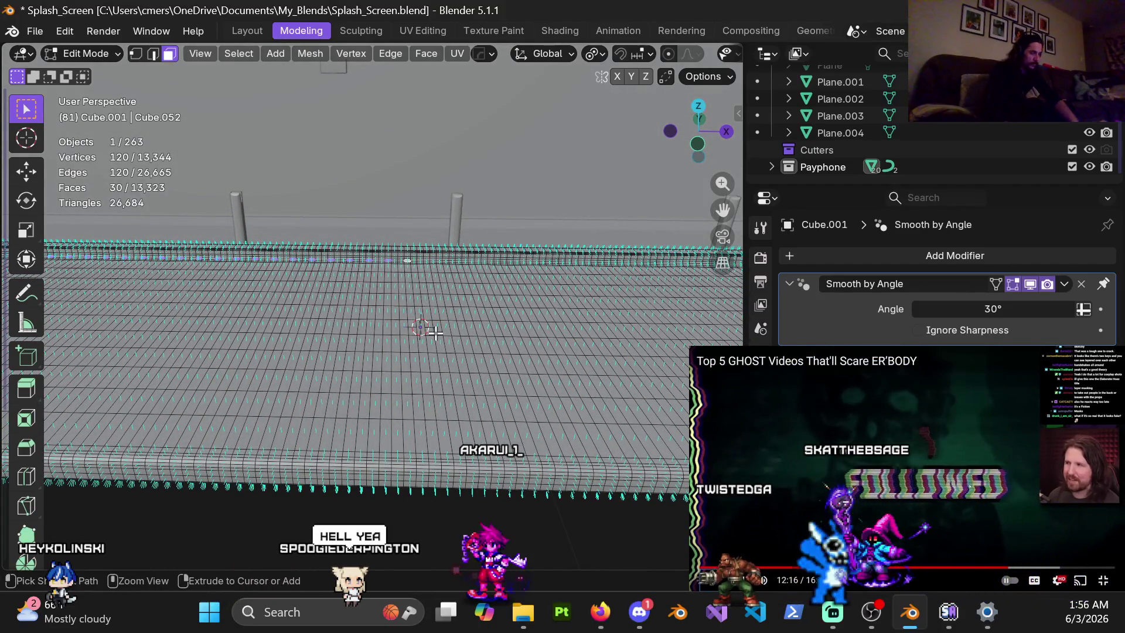
scroll(435, 332, up, 6)
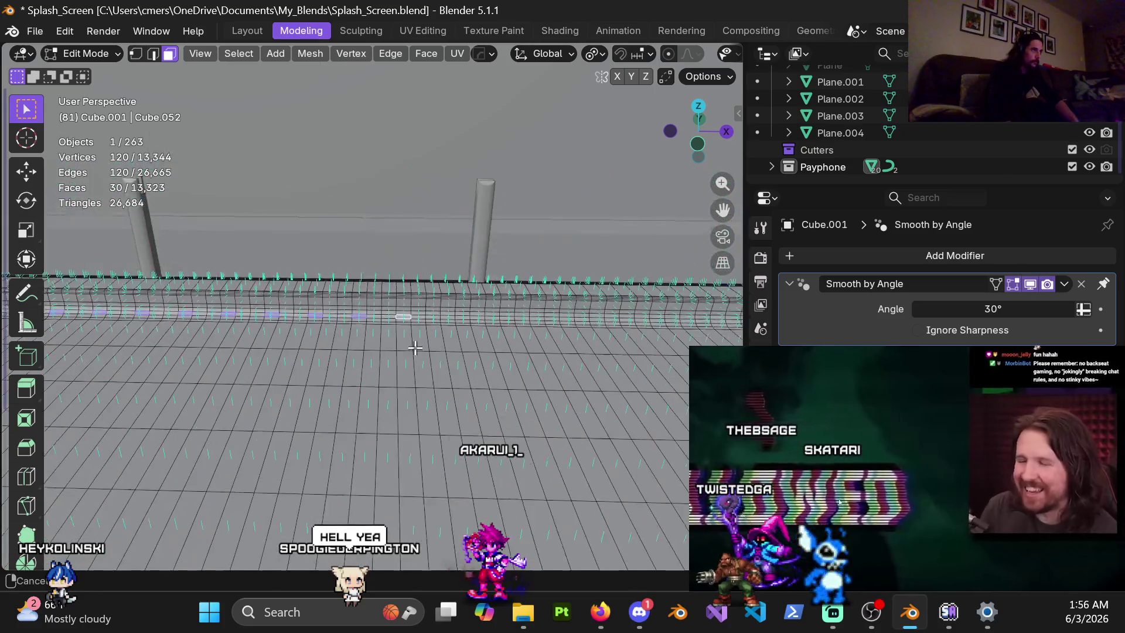
shift+click(419, 344)
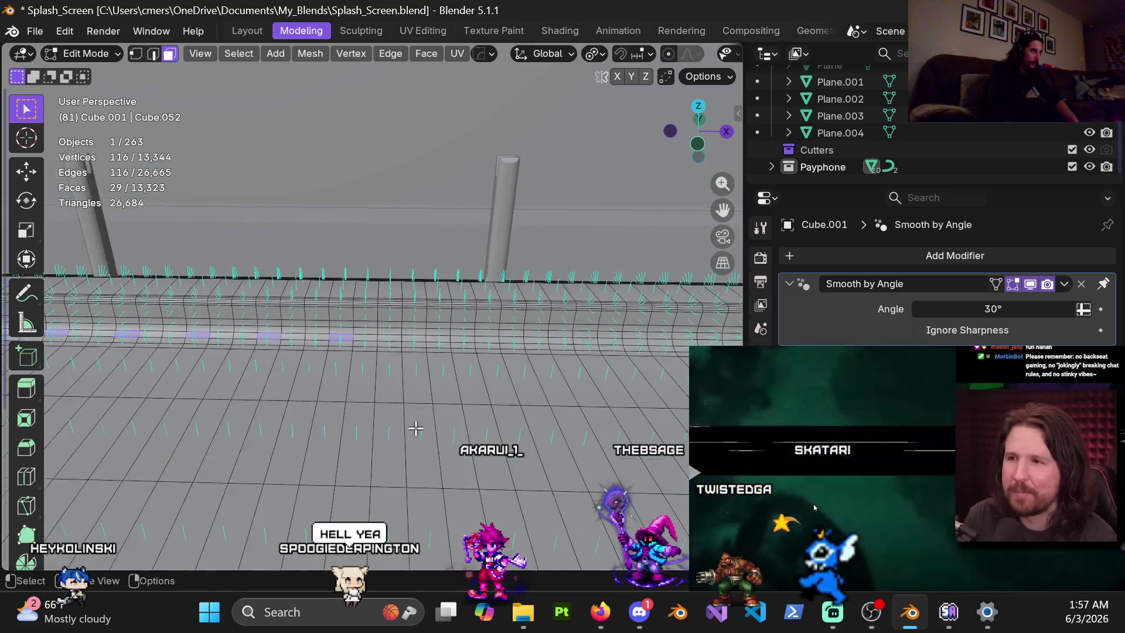
scroll(405, 434, down, 3)
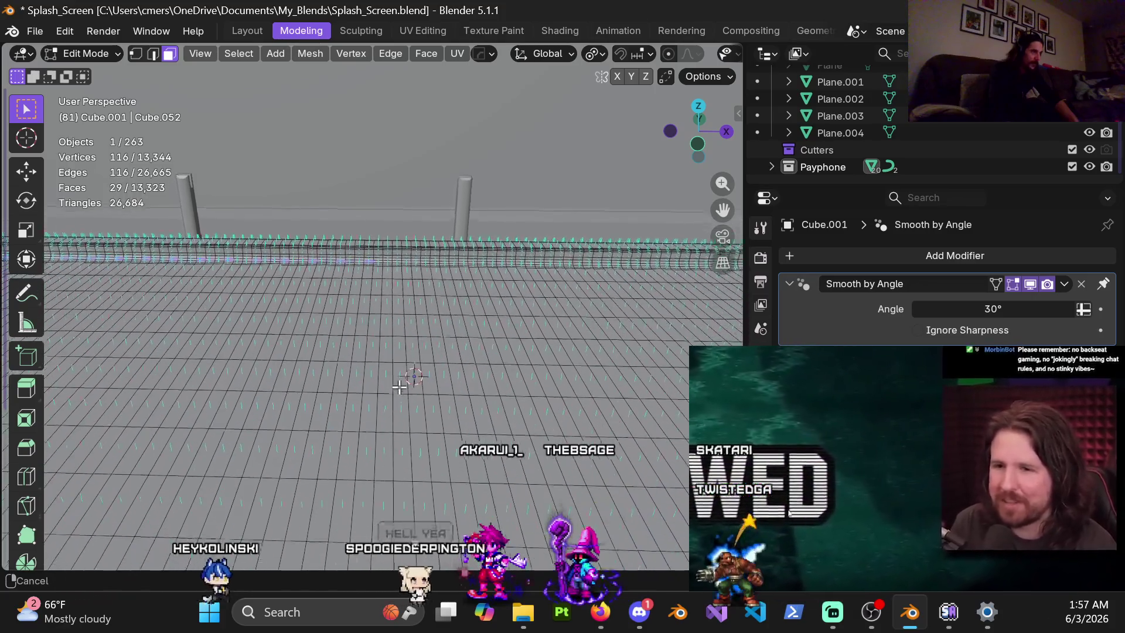
mouse_move(401, 285)
middle_down()
mouse_move(404, 196)
mouse_move(409, 346)
mouse_move(410, 226)
mouse_move(386, 153)
mouse_move(410, 199)
mouse_move(410, 371)
mouse_move(425, 384)
middle_up()
scroll(425, 384, up, 5)
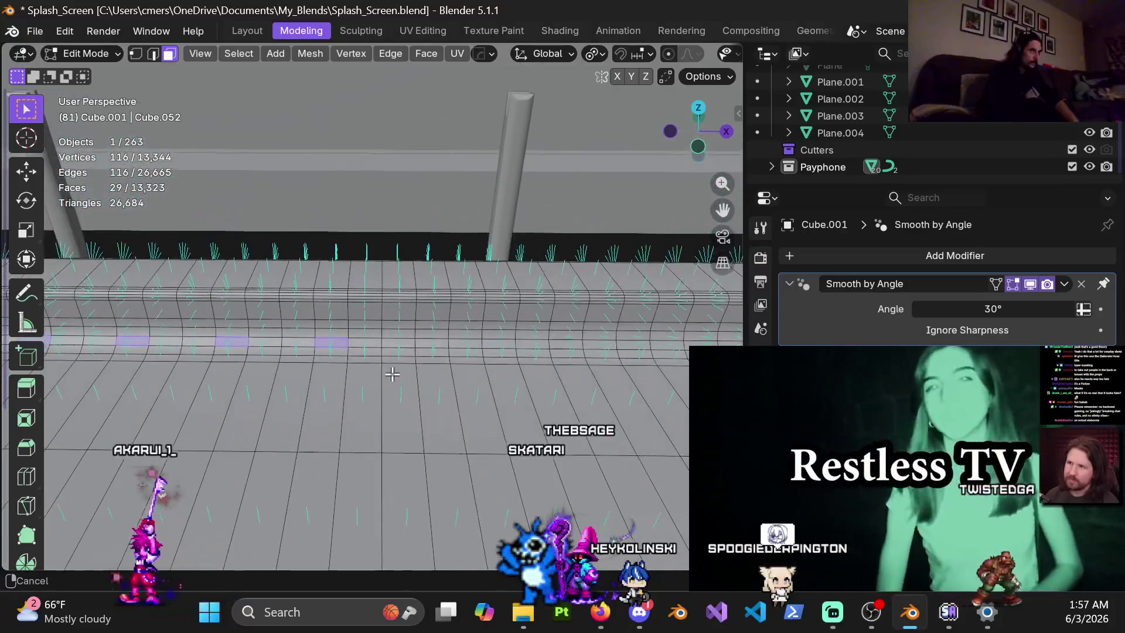
shift+click(424, 400)
scroll(441, 402, down, 4)
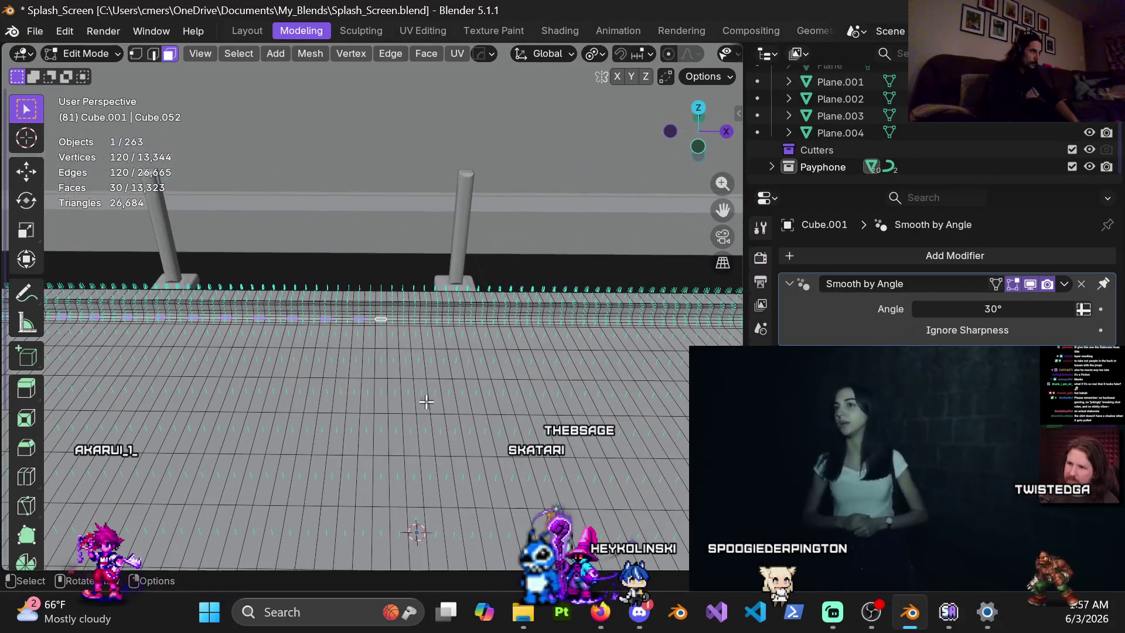
scroll(422, 401, up, 3)
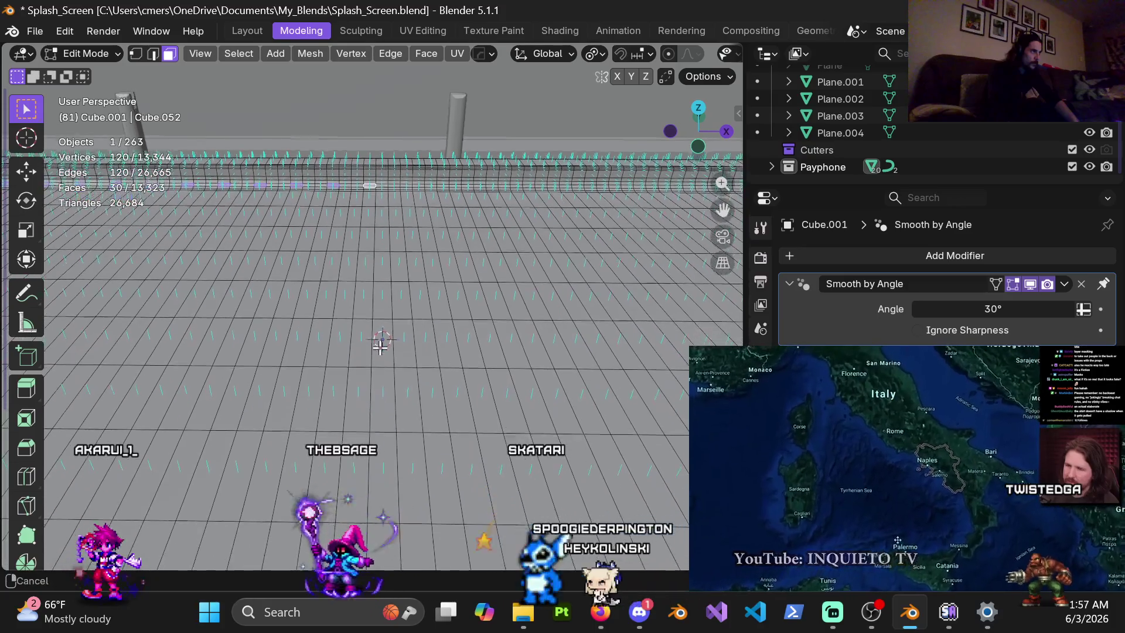
mouse_move(378, 339)
middle_down()
mouse_move(383, 302)
mouse_move(380, 392)
mouse_move(385, 261)
mouse_move(360, 252)
mouse_move(490, 344)
mouse_move(329, 284)
mouse_move(390, 316)
middle_up()
shift+click(385, 261)
Add two edge faces and select the shortest face path between them along the slab edge.
scroll(385, 260, down, 3)
scroll(390, 317, up, 3)
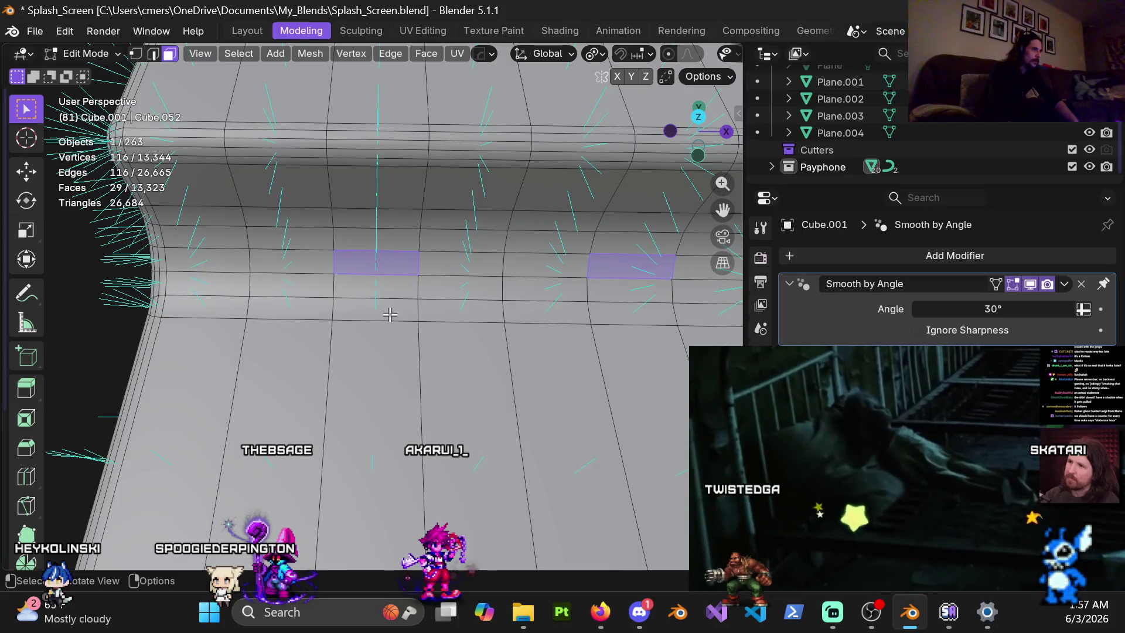
scroll(390, 311, down, 3)
middle_drag(390, 311, 407, 218)
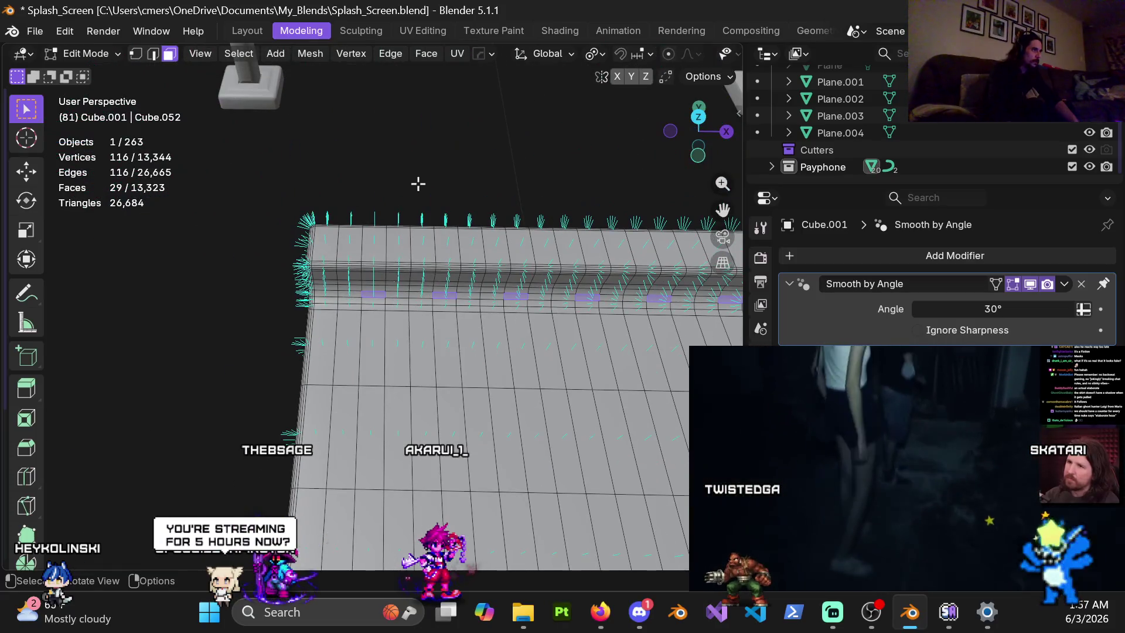
scroll(331, 377, up, 3)
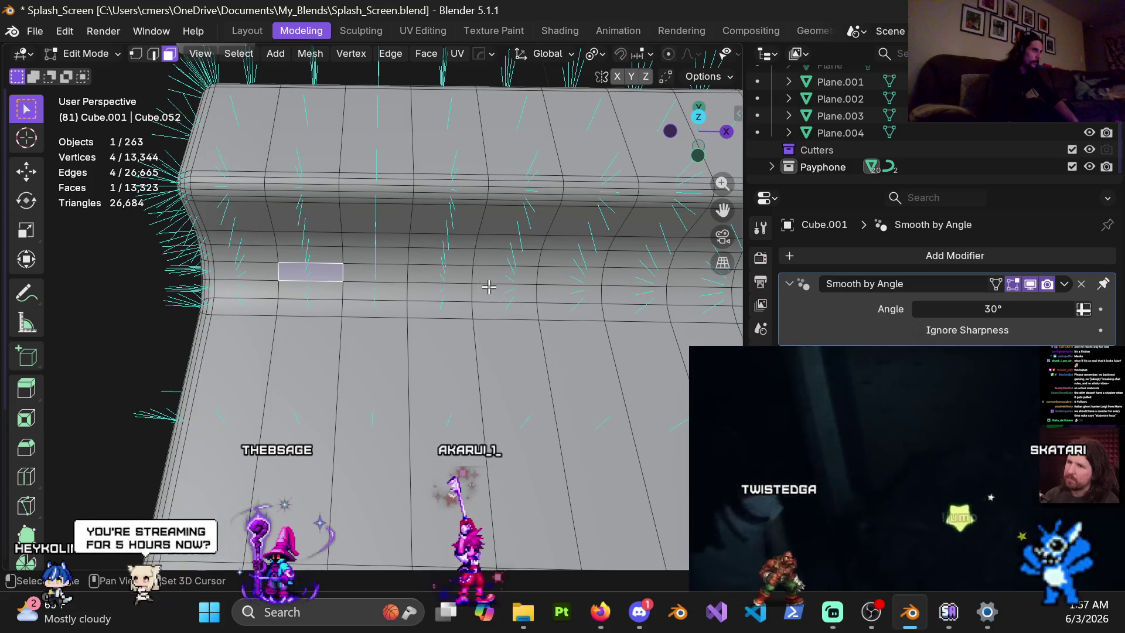
shift+click(496, 280)
shift+click(697, 276)
middle_drag(697, 276, 616, 333)
scroll(615, 332, down, 5)
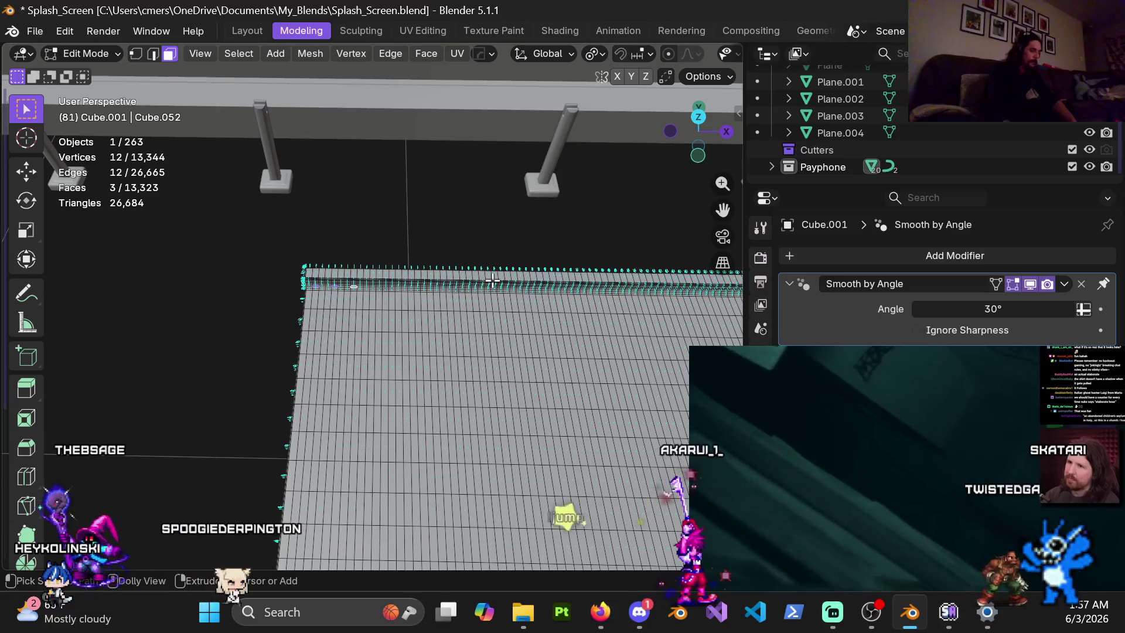
ctrl+click(492, 280)
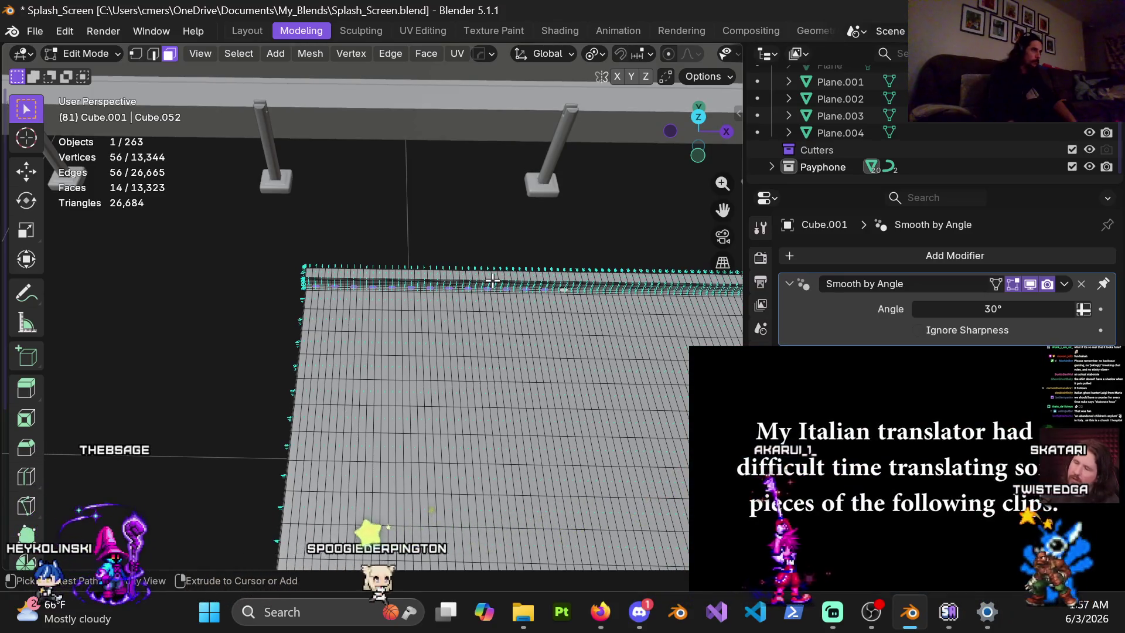
Add more edge faces and extend the path further along the raised slab edge.
mouse_move(567, 414)
middle_down()
mouse_move(403, 186)
mouse_move(345, 217)
middle_up()
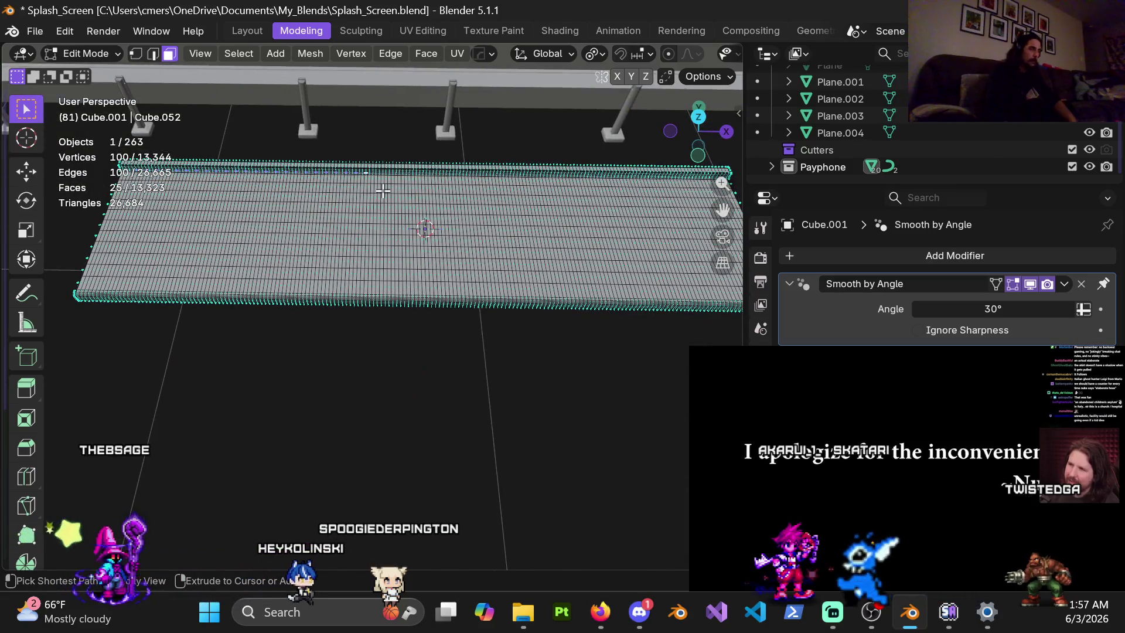
ctrl+click(384, 191)
mouse_move(383, 190)
middle_down()
mouse_move(346, 309)
mouse_move(359, 162)
middle_up()
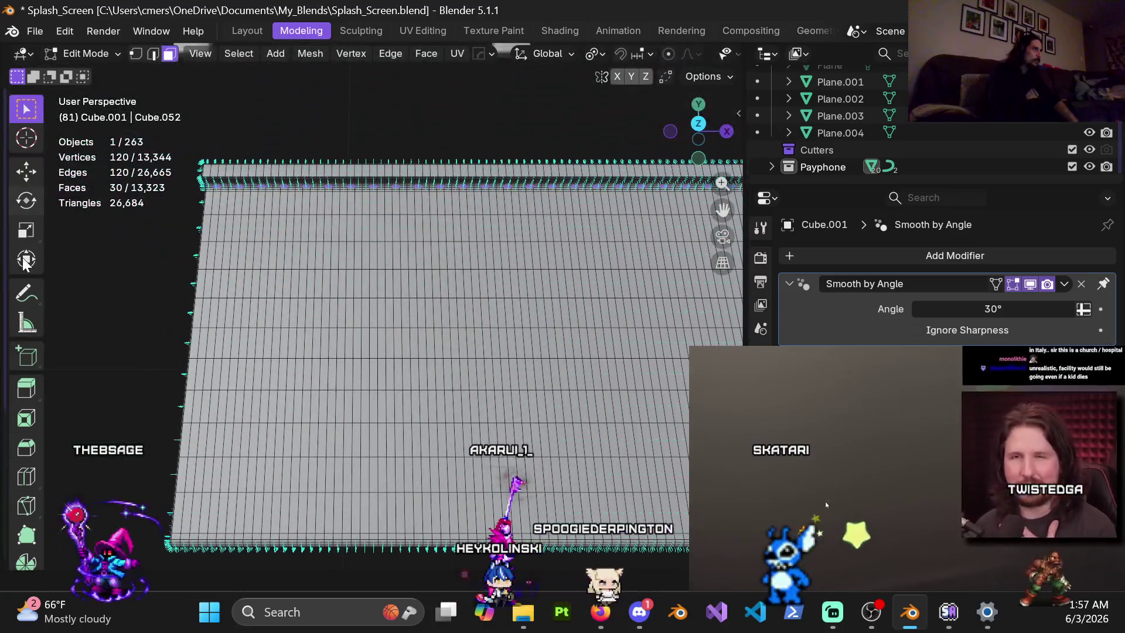
mouse_move(247, 250)
middle_down()
mouse_move(313, 442)
mouse_move(410, 314)
mouse_move(377, 352)
mouse_move(333, 355)
mouse_move(352, 319)
mouse_move(452, 327)
middle_up()
shift+click(196, 326)
shift+click(354, 314)
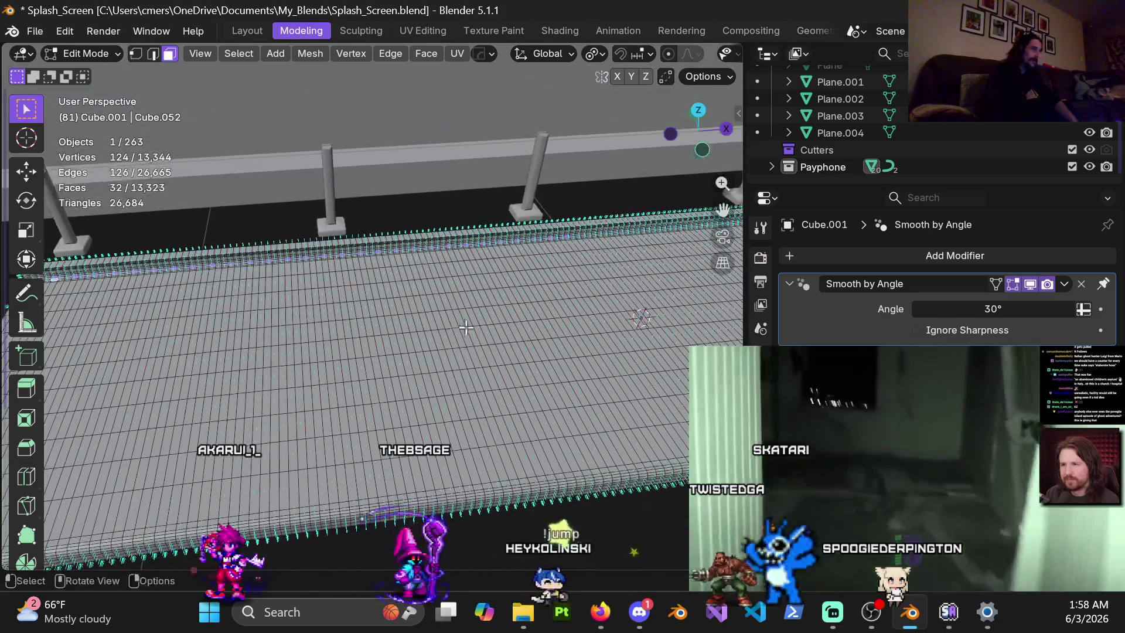
ctrl+click(467, 330)
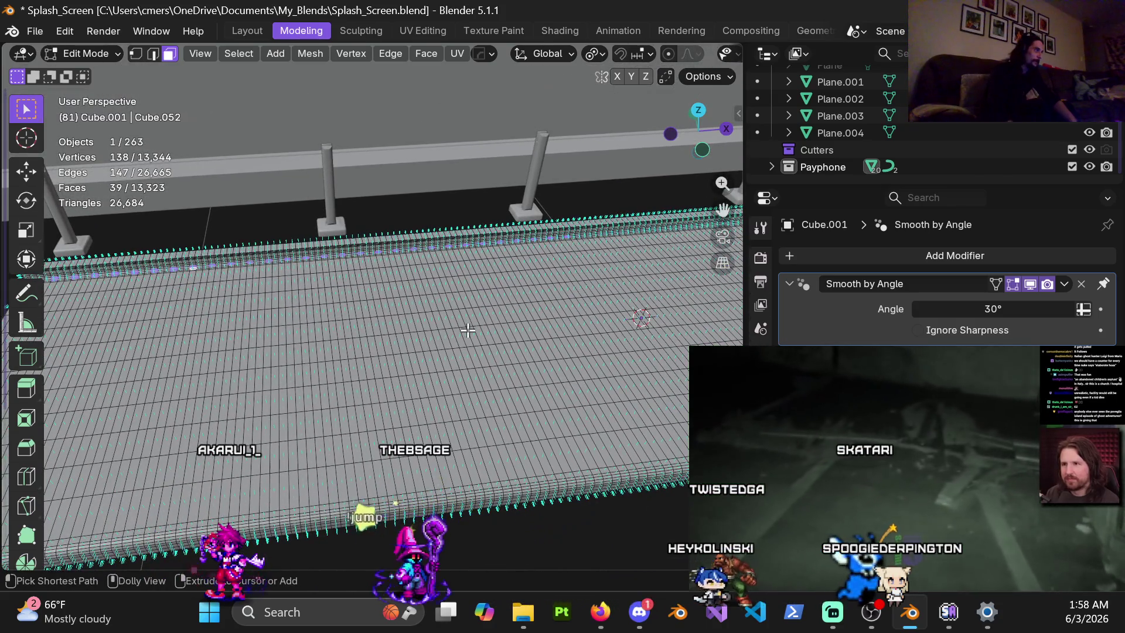
ctrl+click(468, 330)
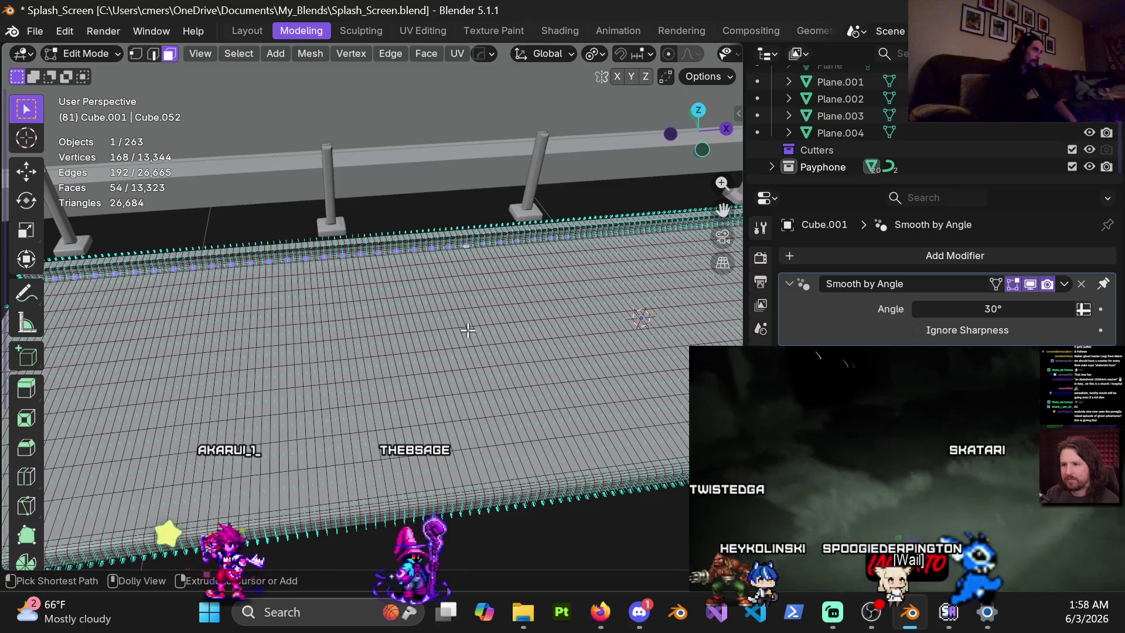
ctrl+click(468, 330)
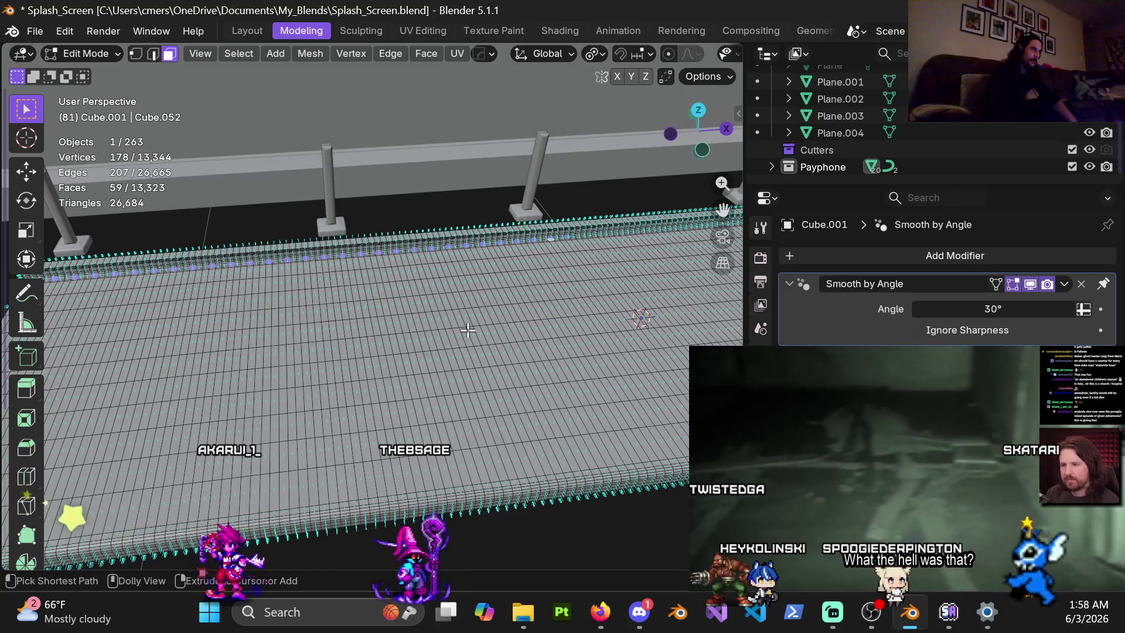
mouse_move(468, 330)
middle_down()
mouse_move(541, 476)
mouse_move(400, 368)
middle_up()
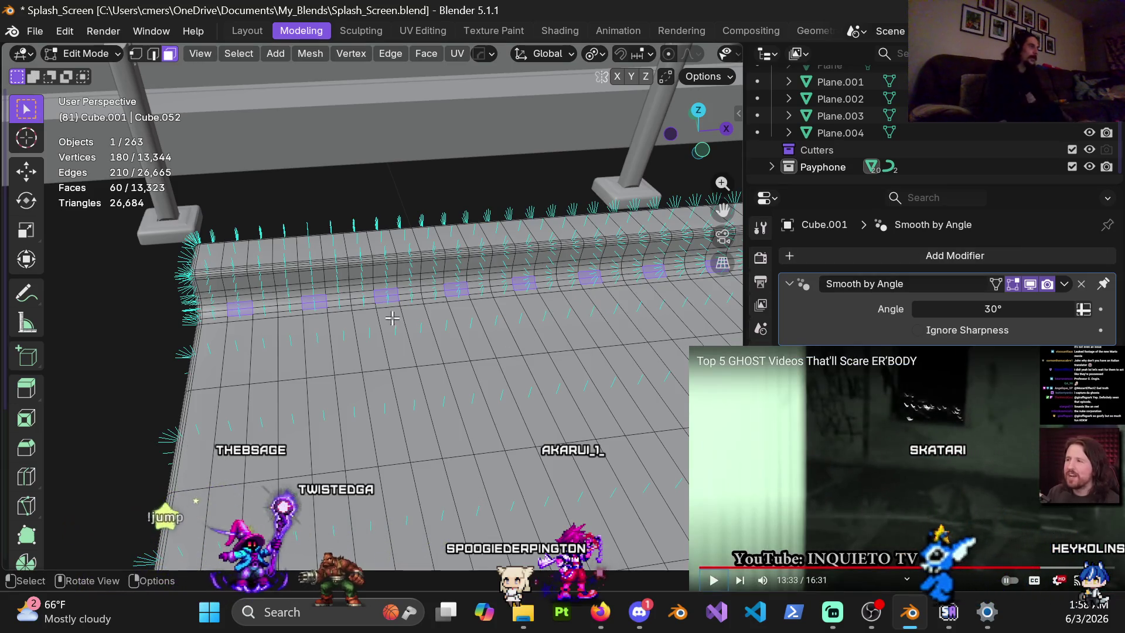
Add three more vertical face strips on the slab edge to the selection.
mouse_move(278, 319)
ctrl+middle_down()
mouse_move(316, 308)
mouse_move(359, 269)
mouse_move(443, 278)
mouse_move(377, 323)
mouse_move(342, 327)
ctrl+middle_up()
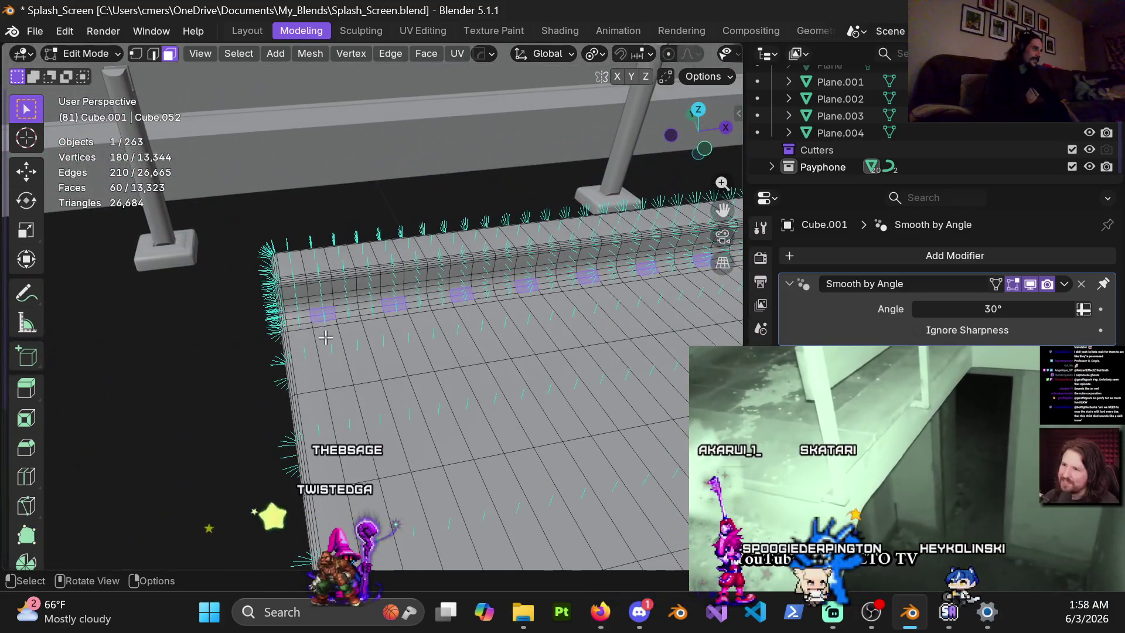
scroll(325, 330, up, 3)
shift+click(253, 346)
shift+click(429, 323)
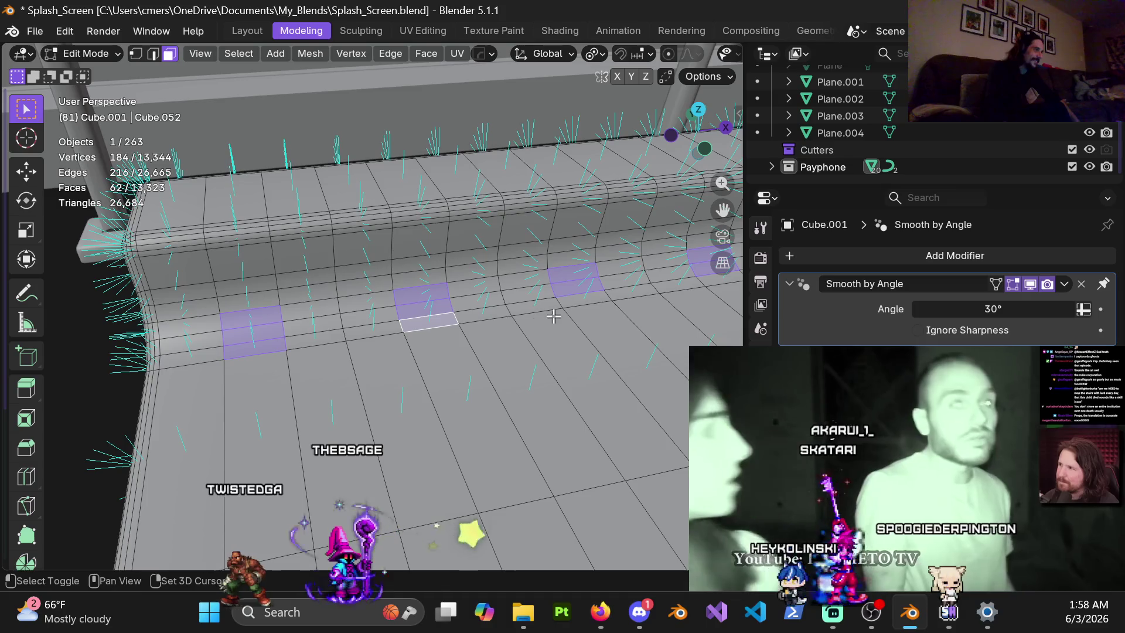
shift+click(579, 301)
scroll(578, 300, down, 5)
mouse_move(578, 301)
middle_down()
mouse_move(269, 327)
mouse_move(388, 309)
middle_up()
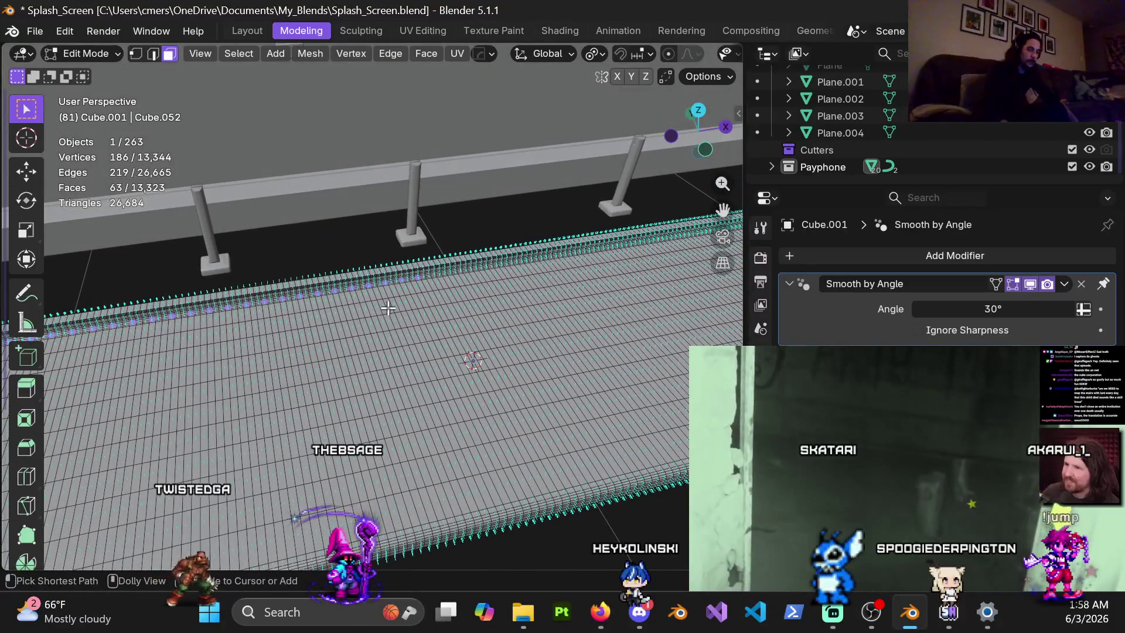
Extend the path along the edge row and add two more edge faces.
ctrl+click(388, 308)
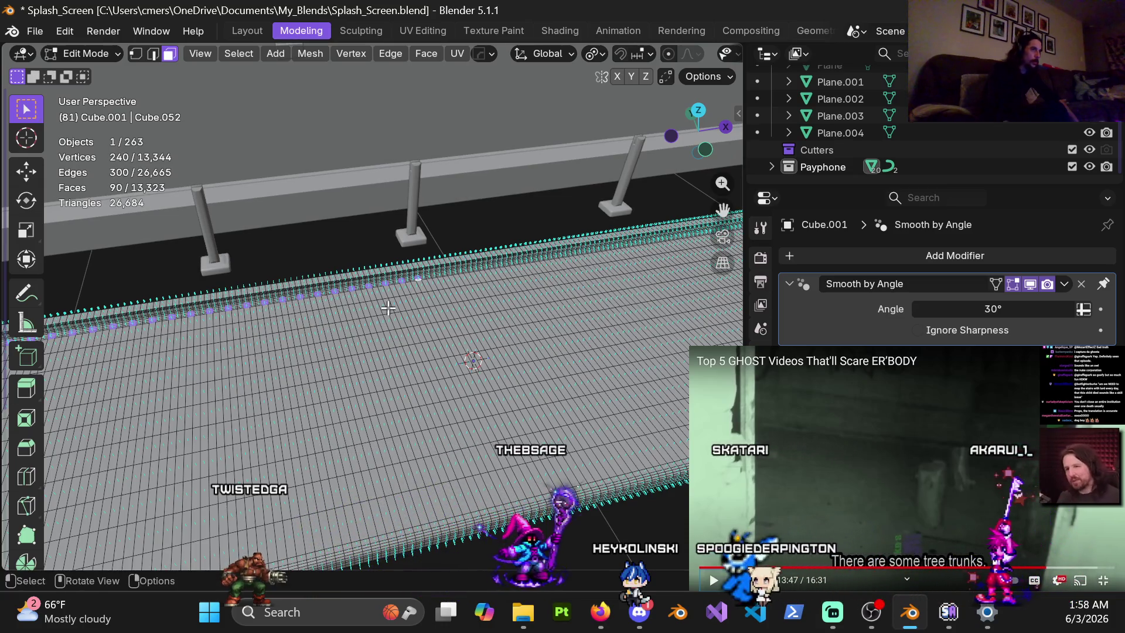
scroll(388, 317, up, 5)
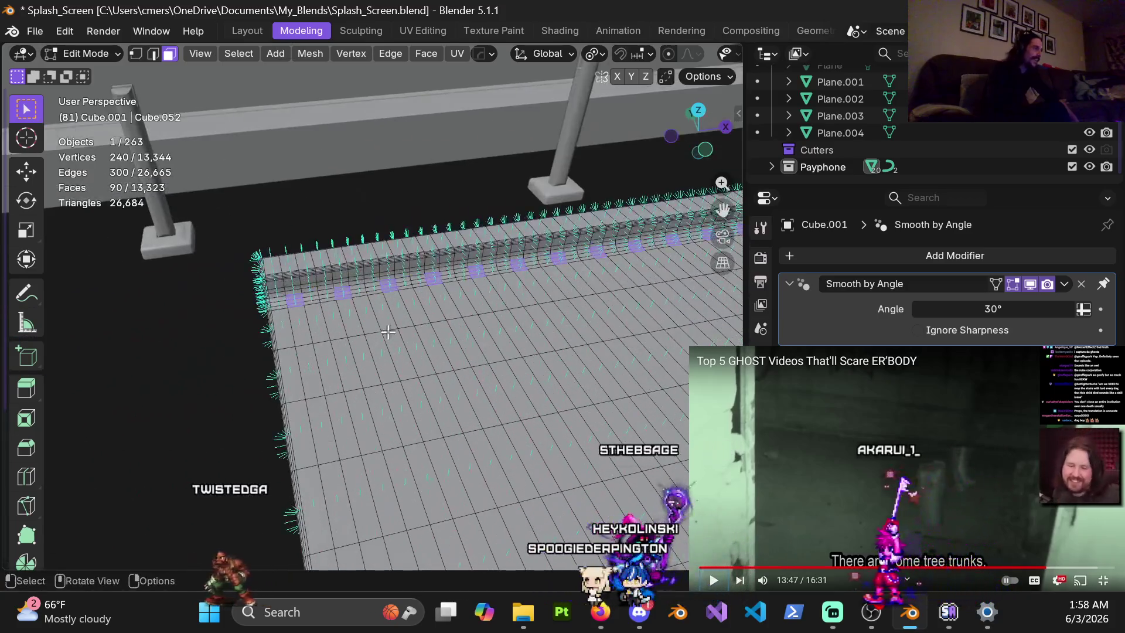
scroll(388, 332, up, 2)
shift+click(223, 340)
shift+click(323, 323)
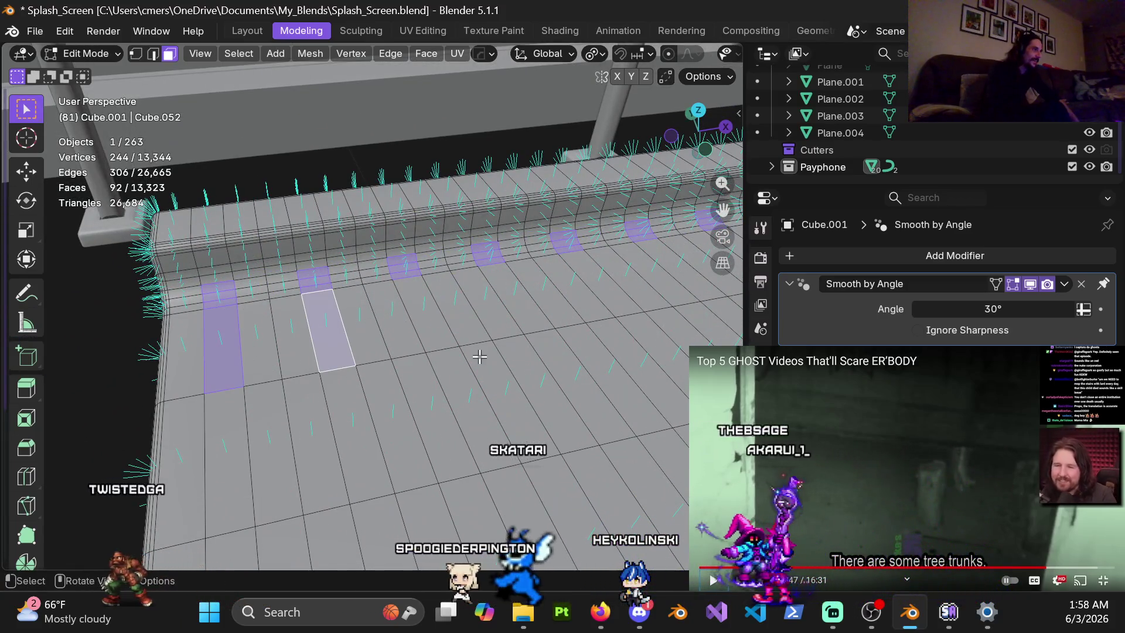
scroll(478, 355, down, 6)
scroll(400, 330, up, 2)
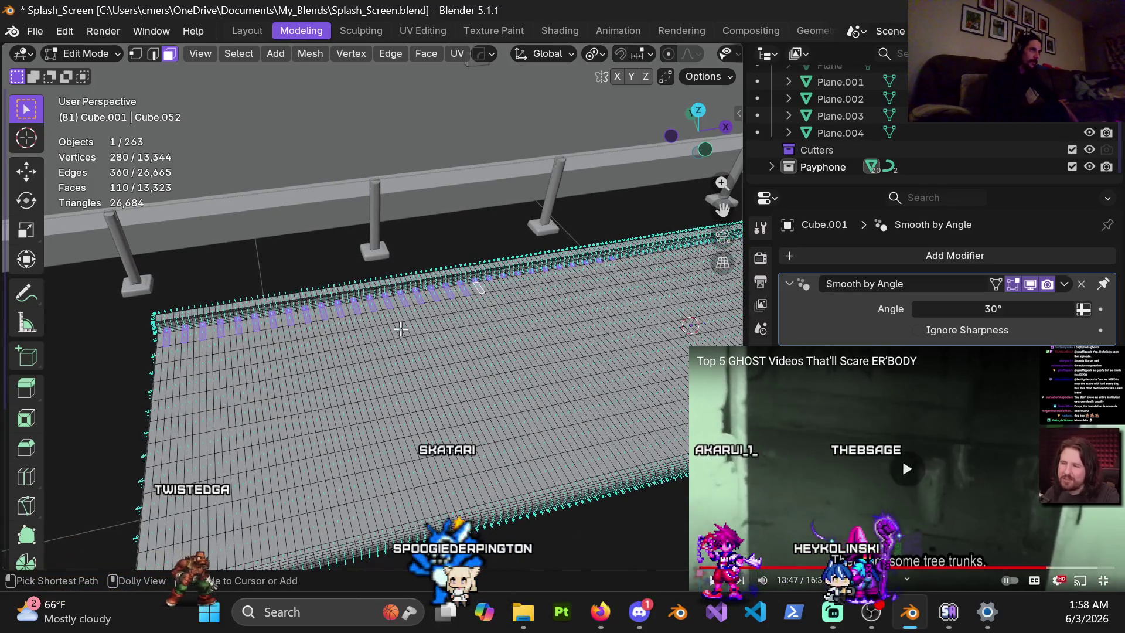
Grow the selection further along the edge row, adding another face and next faces in the row.
key(shift+r)
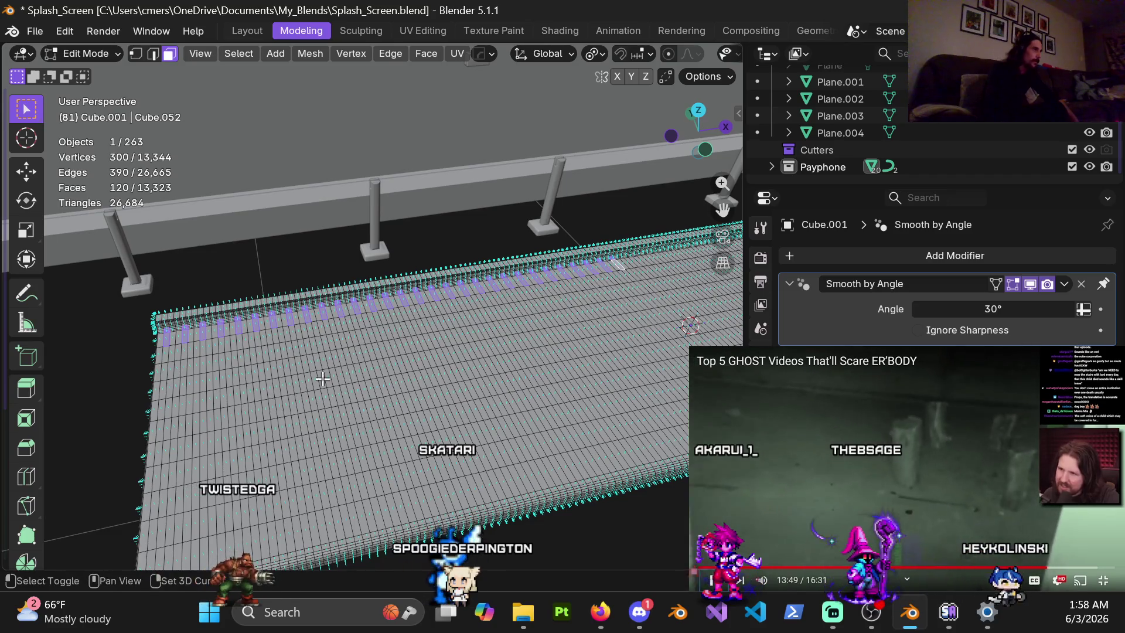
scroll(323, 380, up, 2)
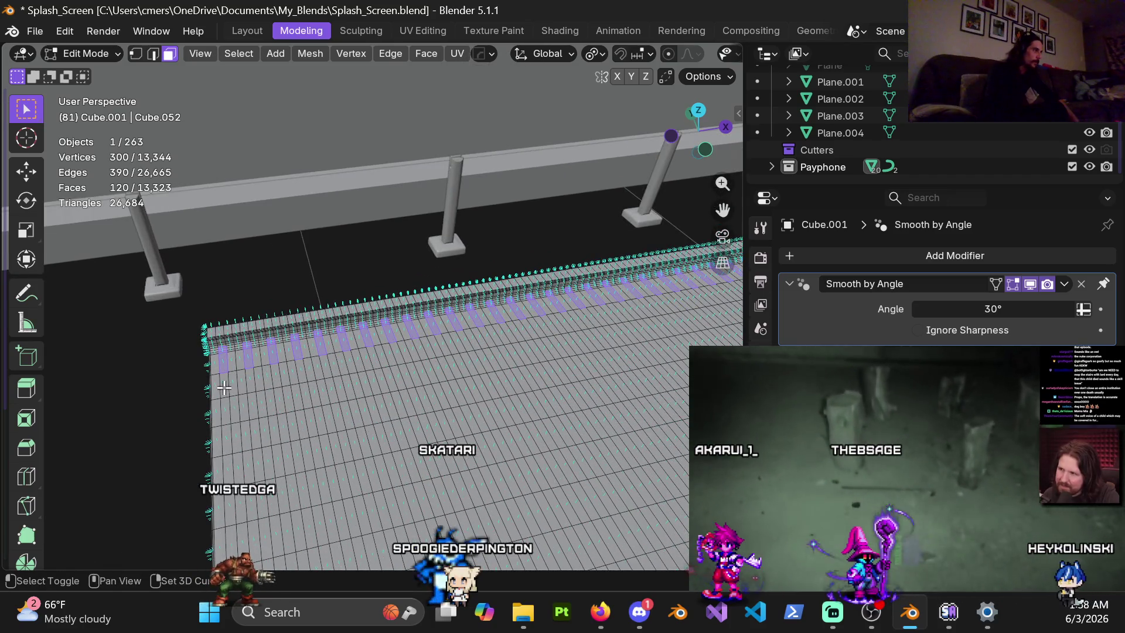
shift+click(224, 388)
scroll(252, 391, down, 2)
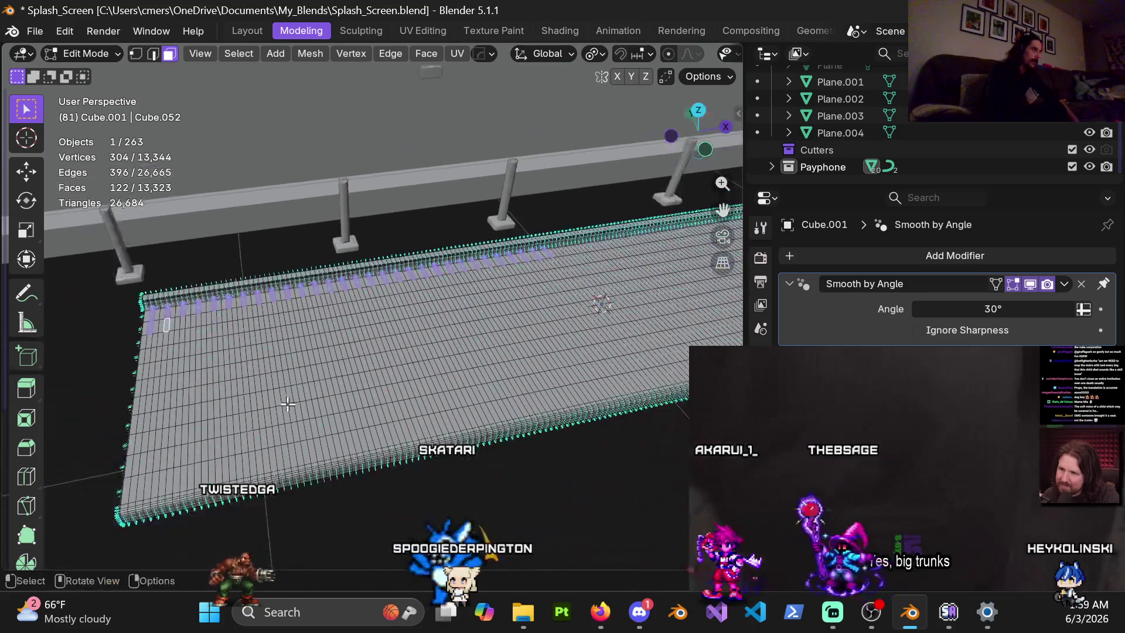
key(ctrl+shift+KP_Add)
key(ctrl+shift+KP_Add)
key(ctrl+shift+KP_Add)
key(ctrl+shift+KP_Add)
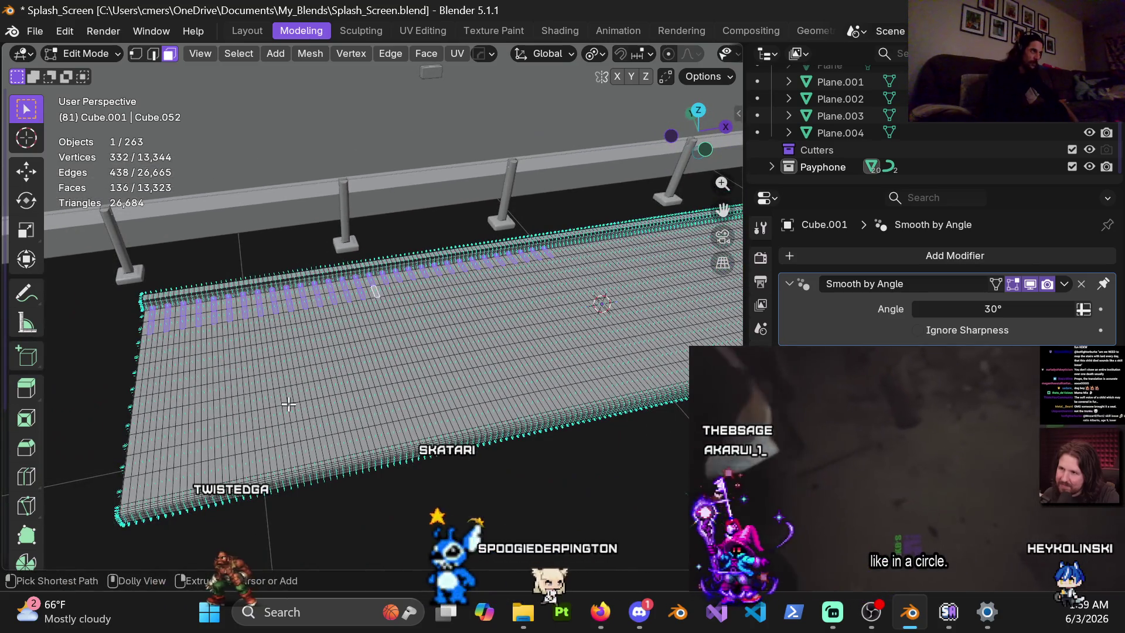
key(ctrl+shift+KP_Add)
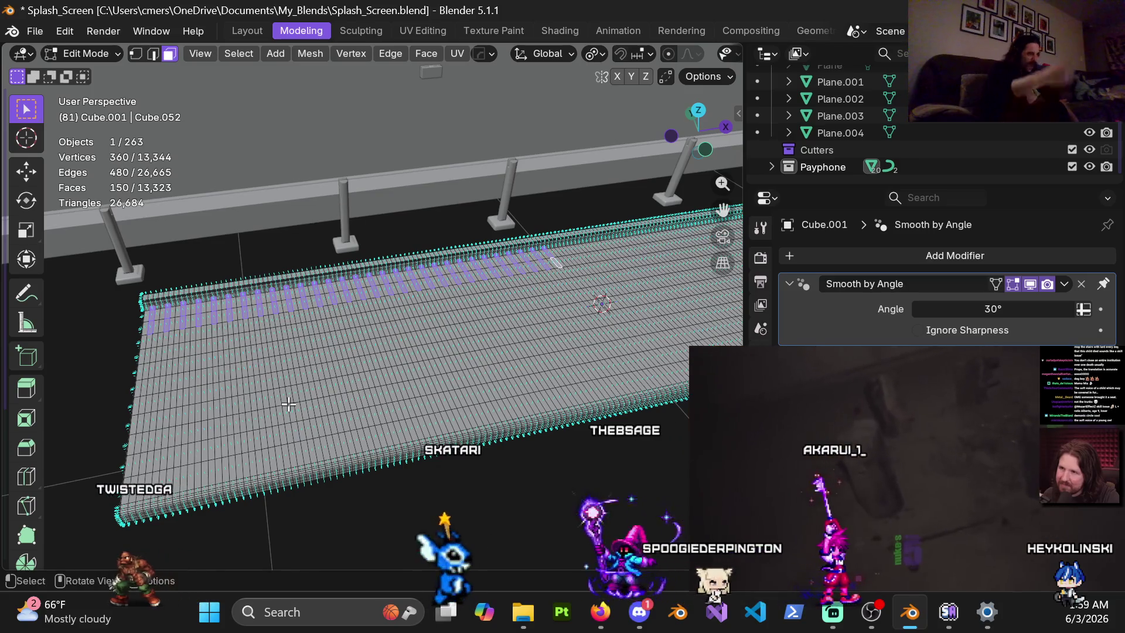
mouse_move(261, 319)
middle_down()
mouse_move(419, 388)
mouse_move(586, 334)
mouse_move(281, 301)
mouse_move(502, 359)
mouse_move(577, 309)
mouse_move(418, 371)
mouse_move(404, 420)
mouse_move(416, 312)
mouse_move(446, 340)
mouse_move(364, 275)
mouse_move(251, 227)
mouse_move(226, 201)
mouse_move(260, 295)
mouse_move(248, 292)
middle_up()
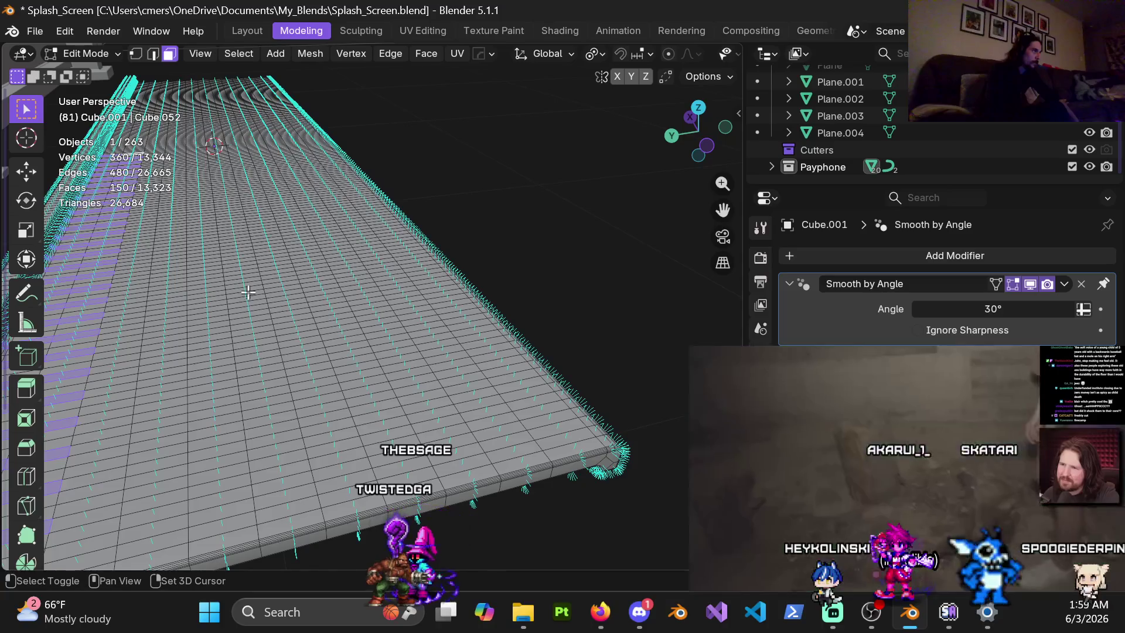
Orbit and zoom to a top-down view of the slab's selected edge strips.
mouse_move(266, 361)
middle_down()
mouse_move(371, 382)
mouse_move(349, 266)
mouse_move(241, 241)
mouse_move(209, 269)
mouse_move(359, 377)
mouse_move(326, 360)
mouse_move(409, 340)
mouse_move(408, 356)
middle_up()
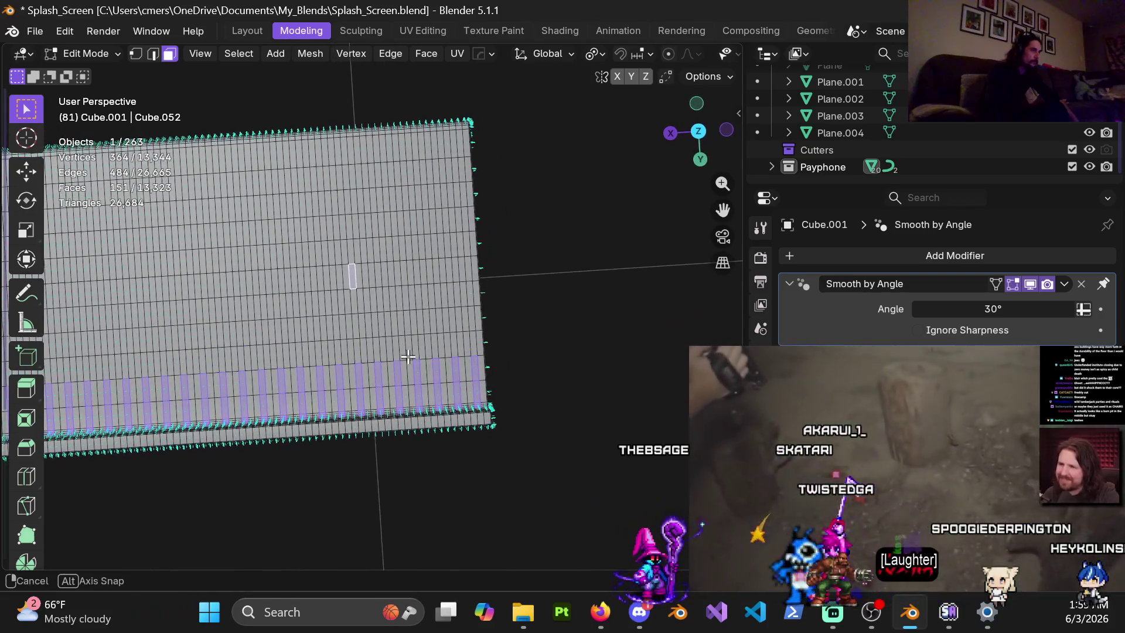
scroll(419, 327, up, 1)
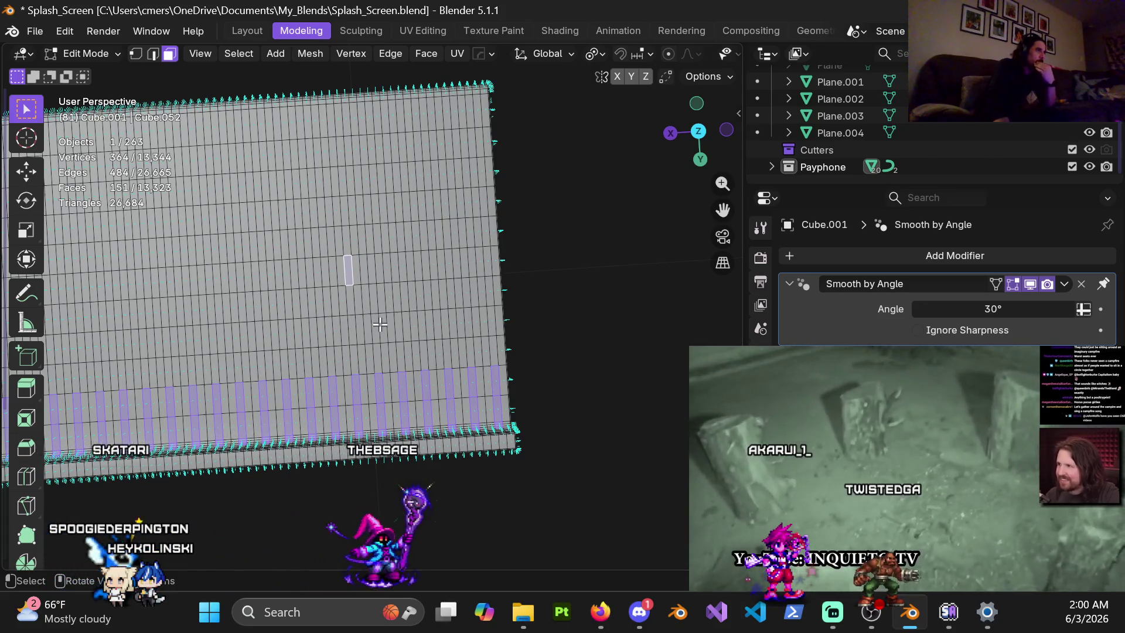
middle_drag(557, 298, 411, 325)
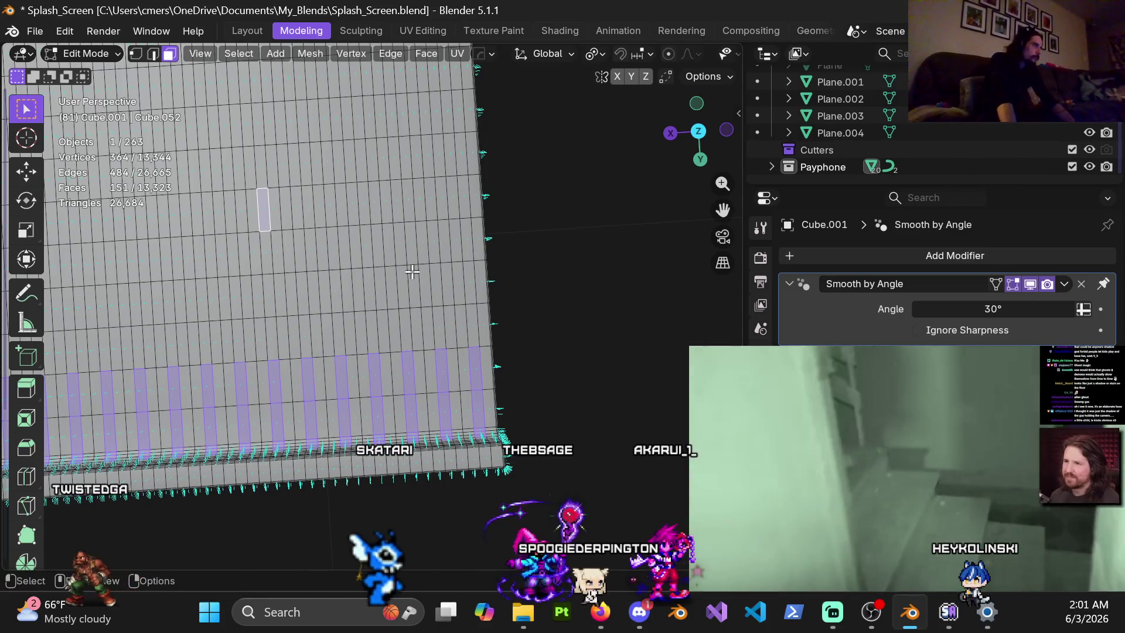
Extend the first few selected edge strips upward by adding faces at their tops.
mouse_move(444, 281)
middle_down()
mouse_move(439, 308)
mouse_move(420, 292)
middle_up()
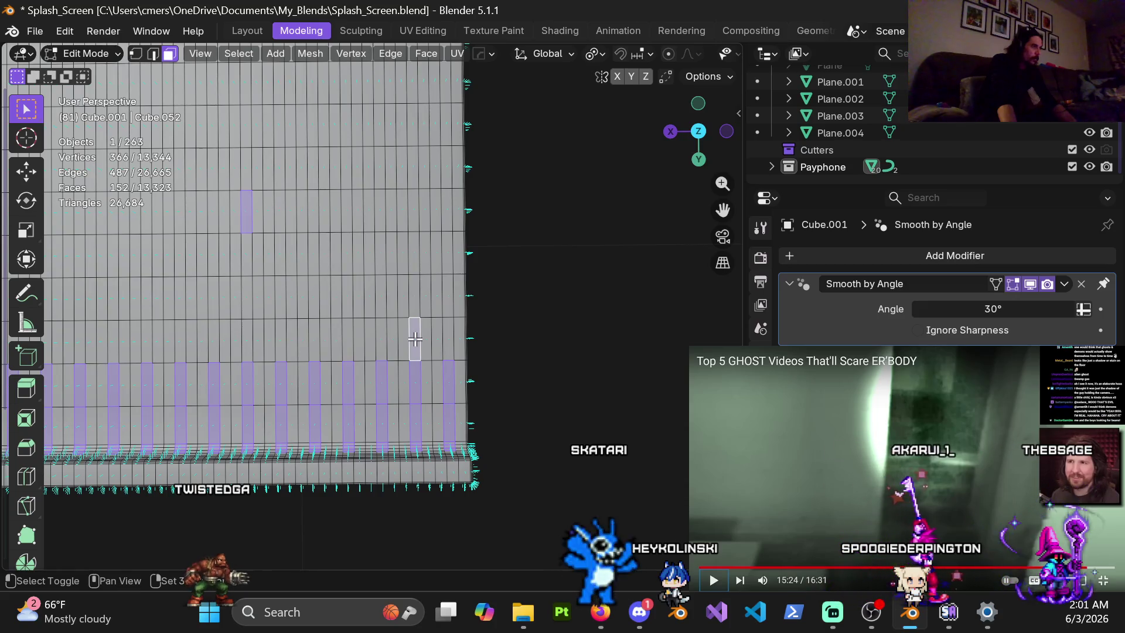
shift+click(381, 317)
shift+click(381, 311)
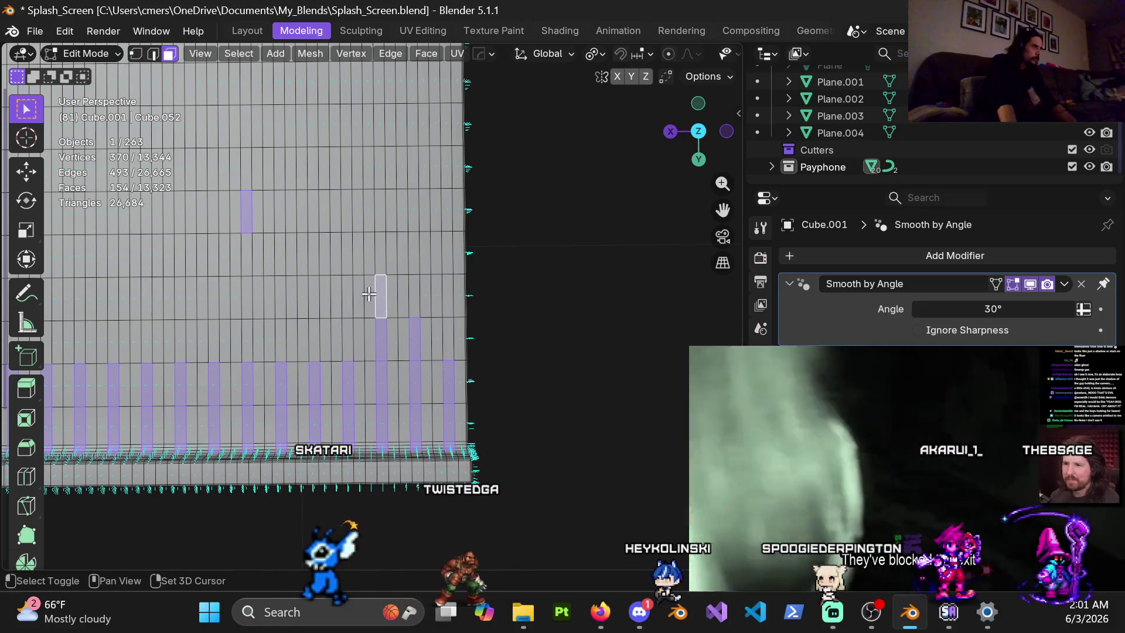
shift+click(346, 340)
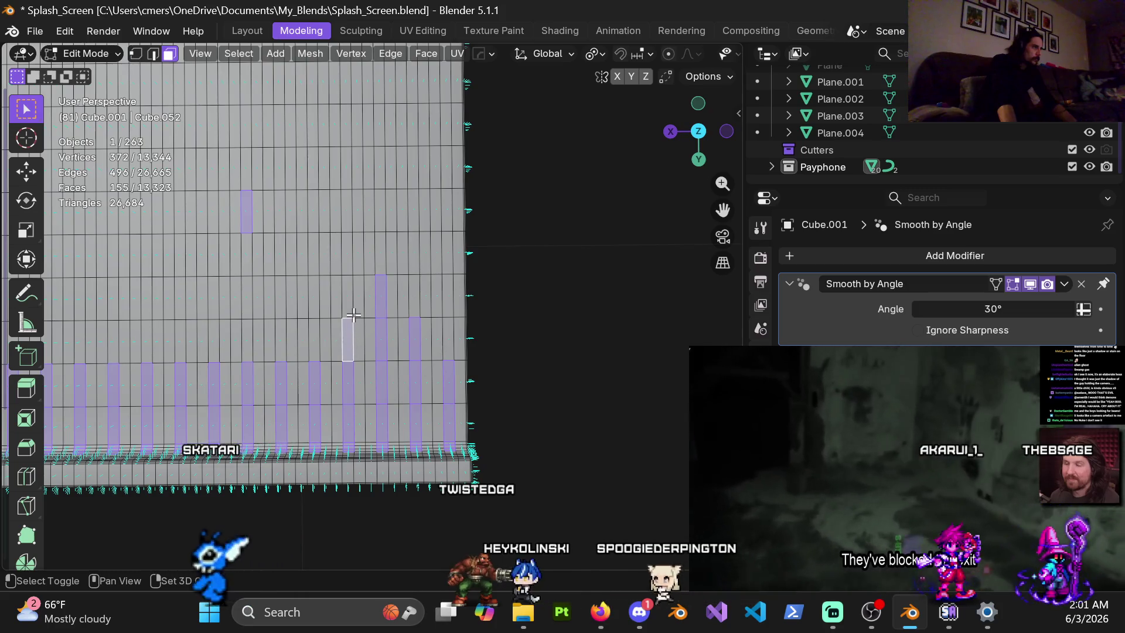
shift+click(348, 296)
shift+click(349, 254)
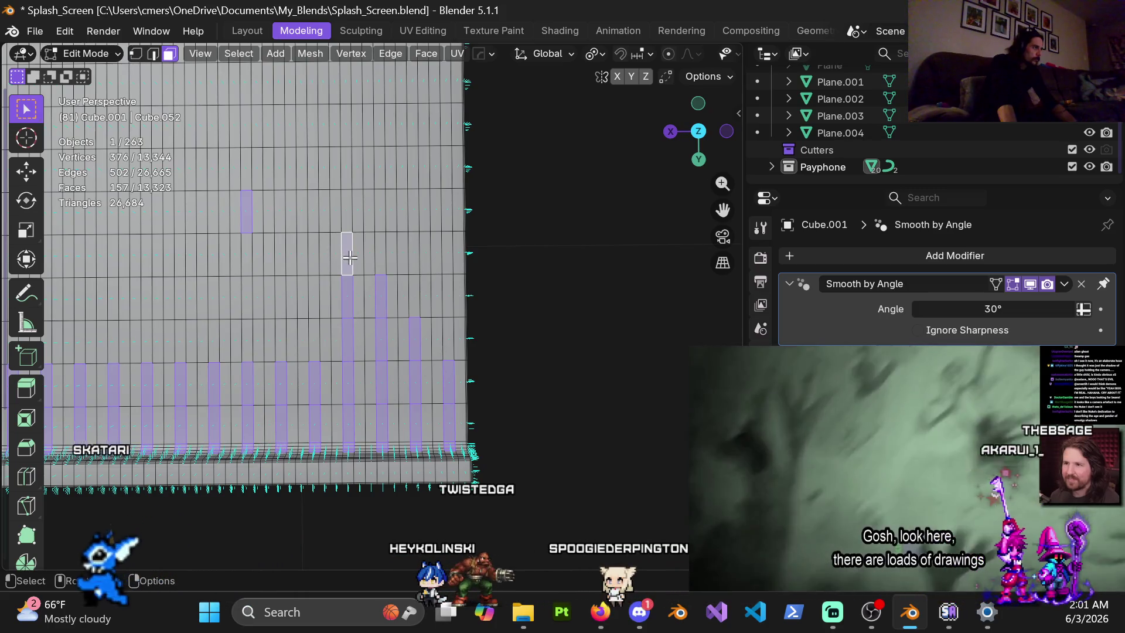
shift+click(316, 335)
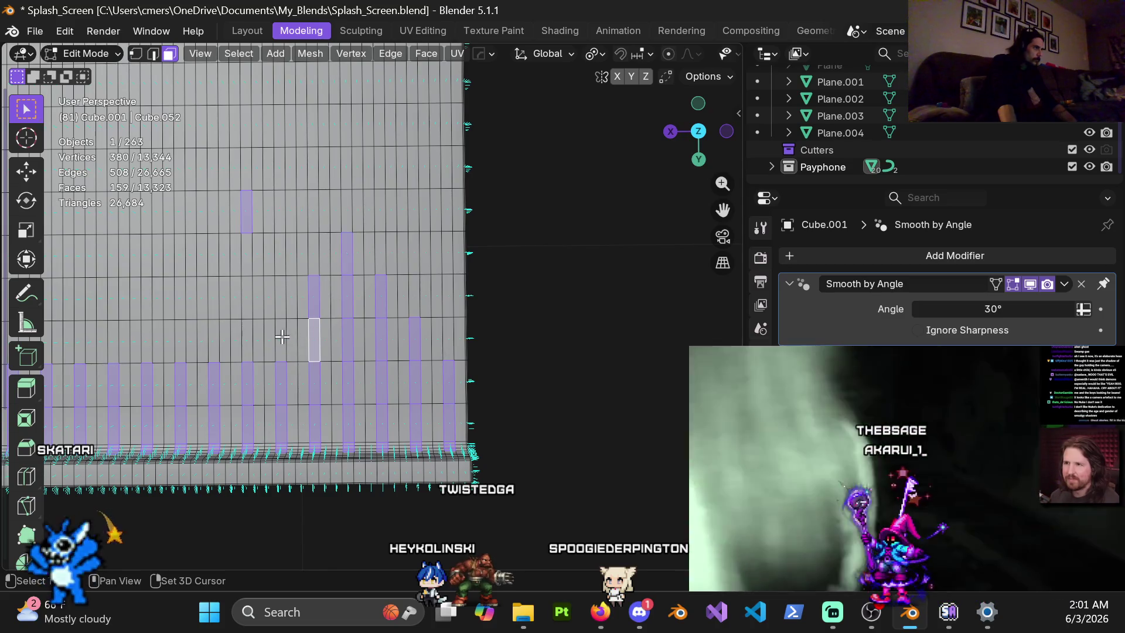
Lengthen the next several strips upward by two or three faces each.
shift+middle_drag(242, 340, 381, 349)
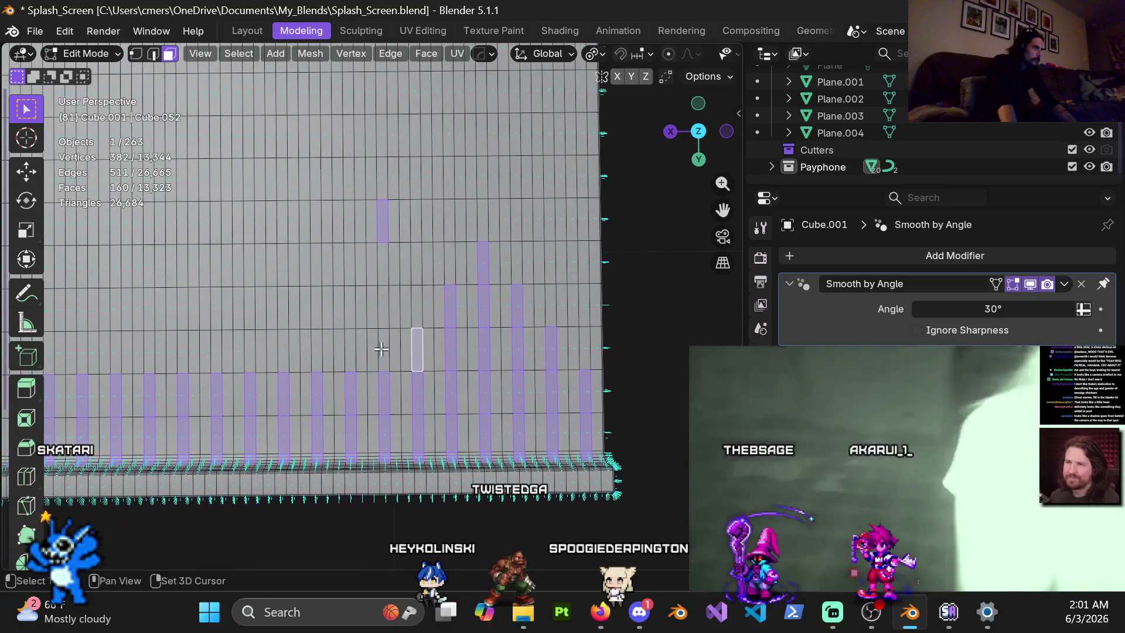
shift+click(381, 348)
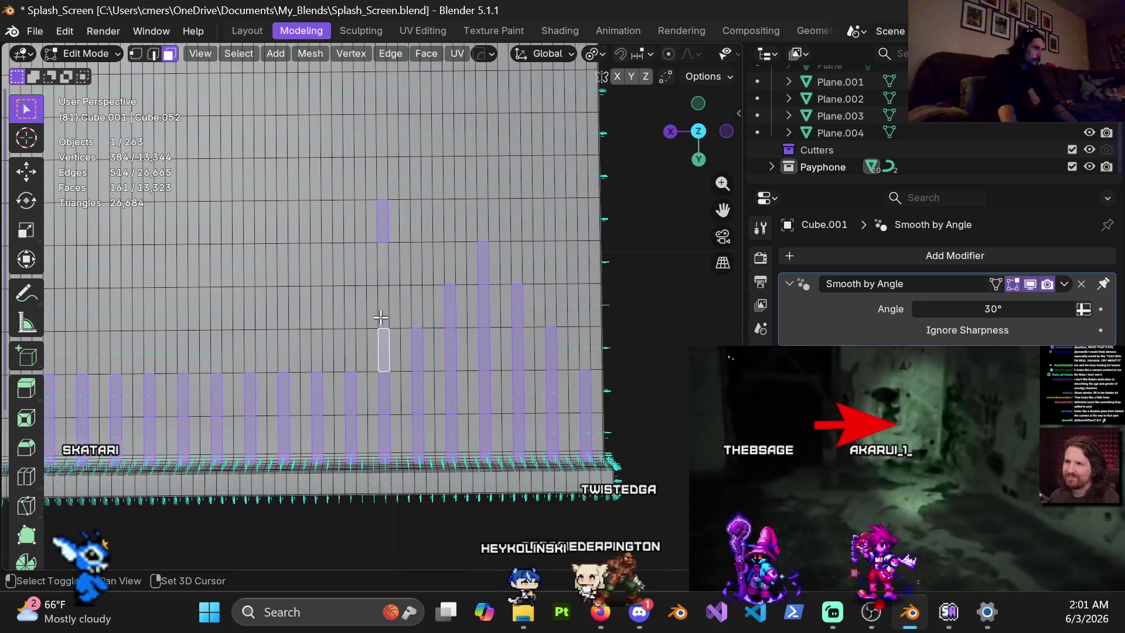
shift+click(382, 307)
shift+click(348, 352)
shift+click(350, 307)
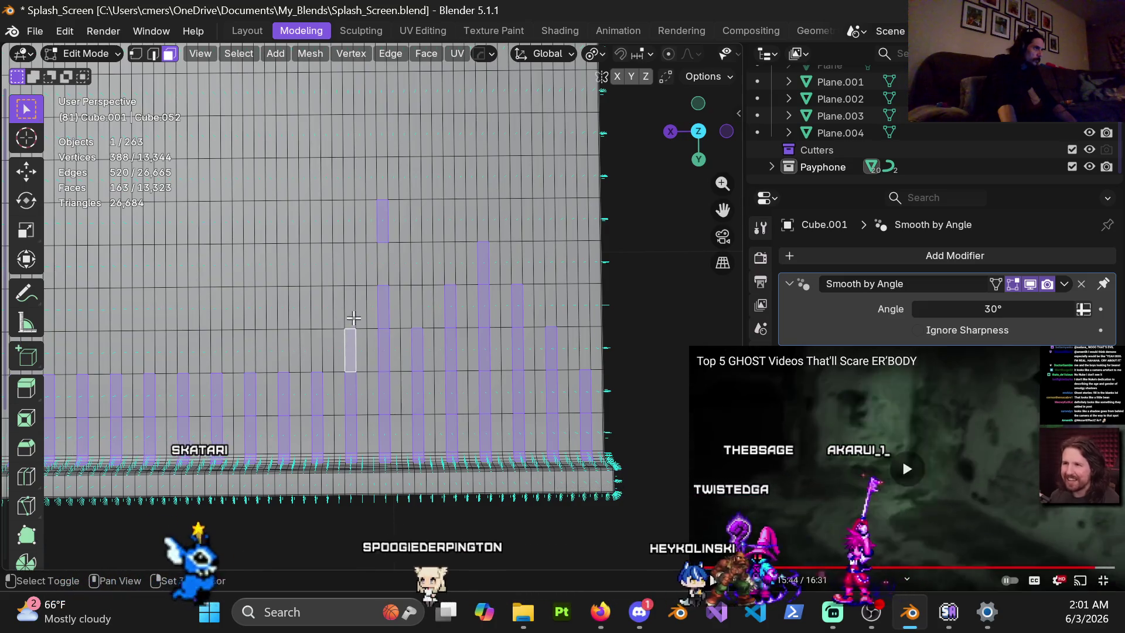
shift+click(347, 269)
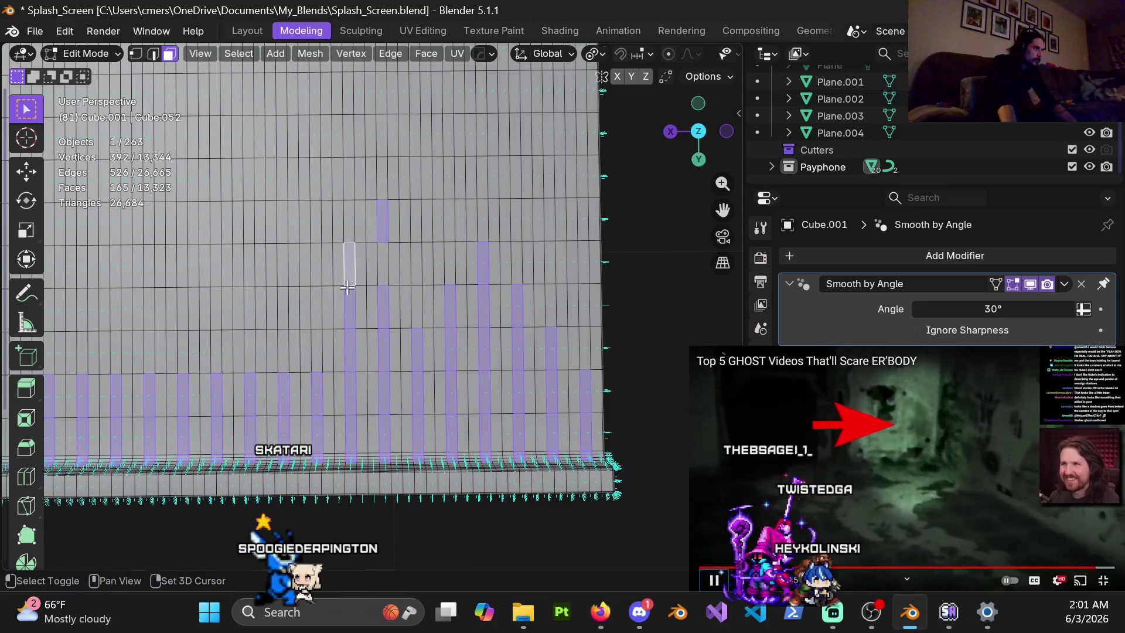
shift+click(316, 353)
shift+click(321, 320)
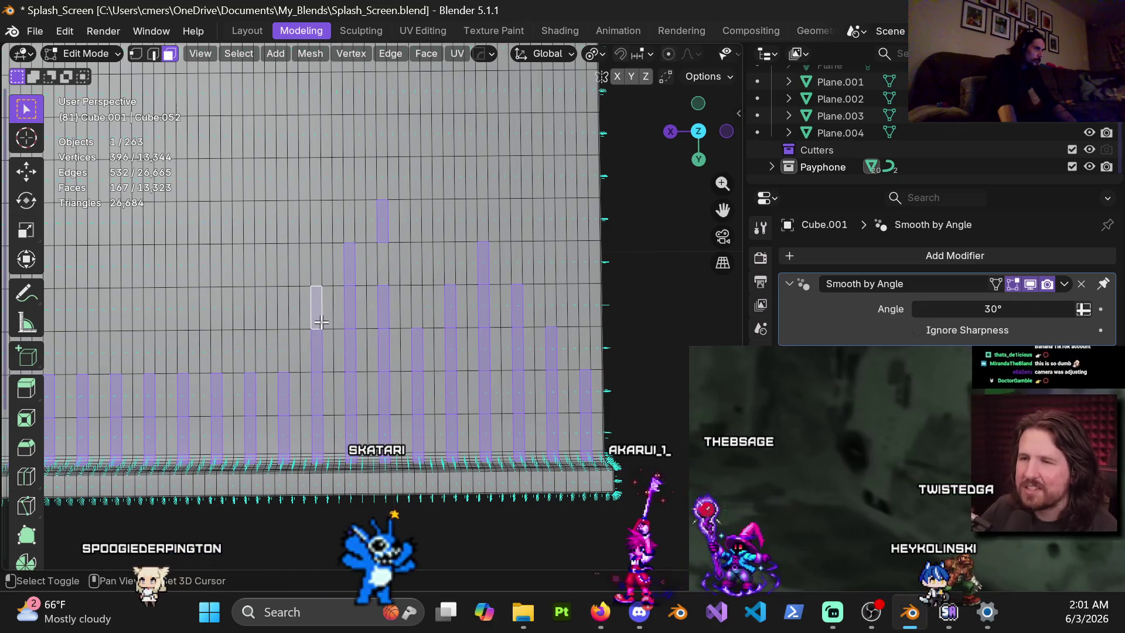
shift+click(283, 351)
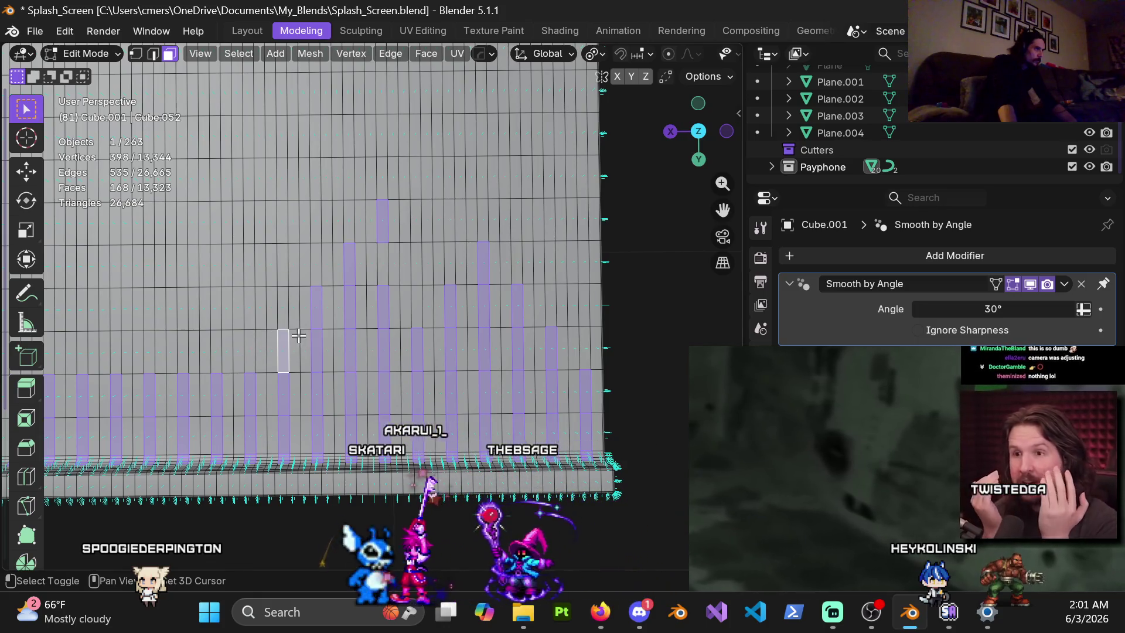
Trim excess top faces from two columns and extend two more columns upward.
middle_drag(398, 352, 407, 343)
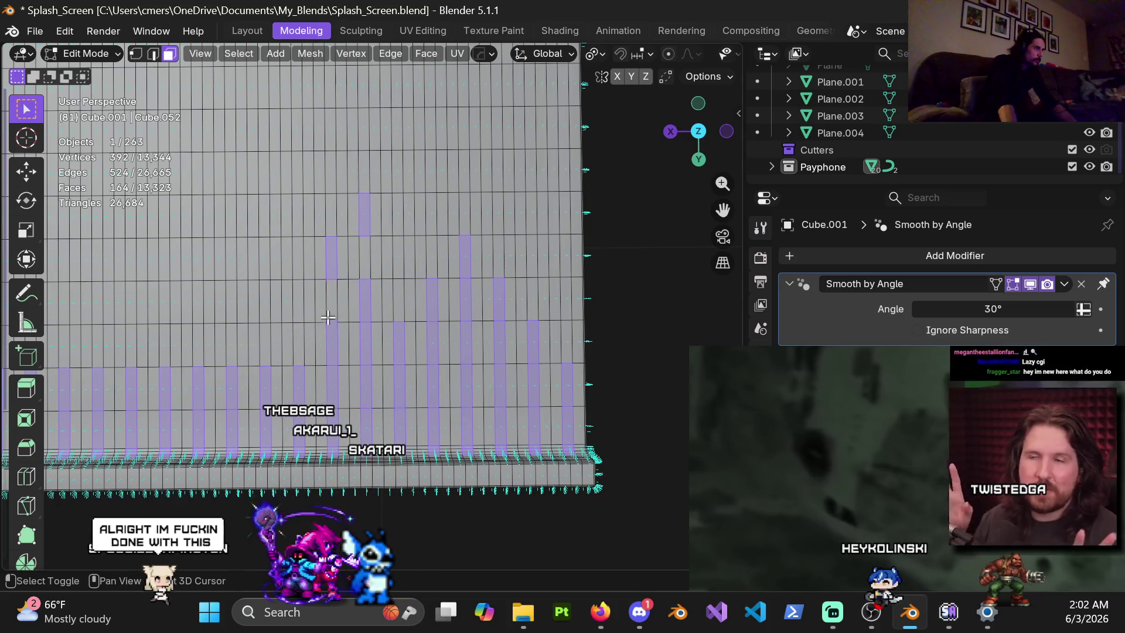
ctrl+drag(321, 246, 346, 351)
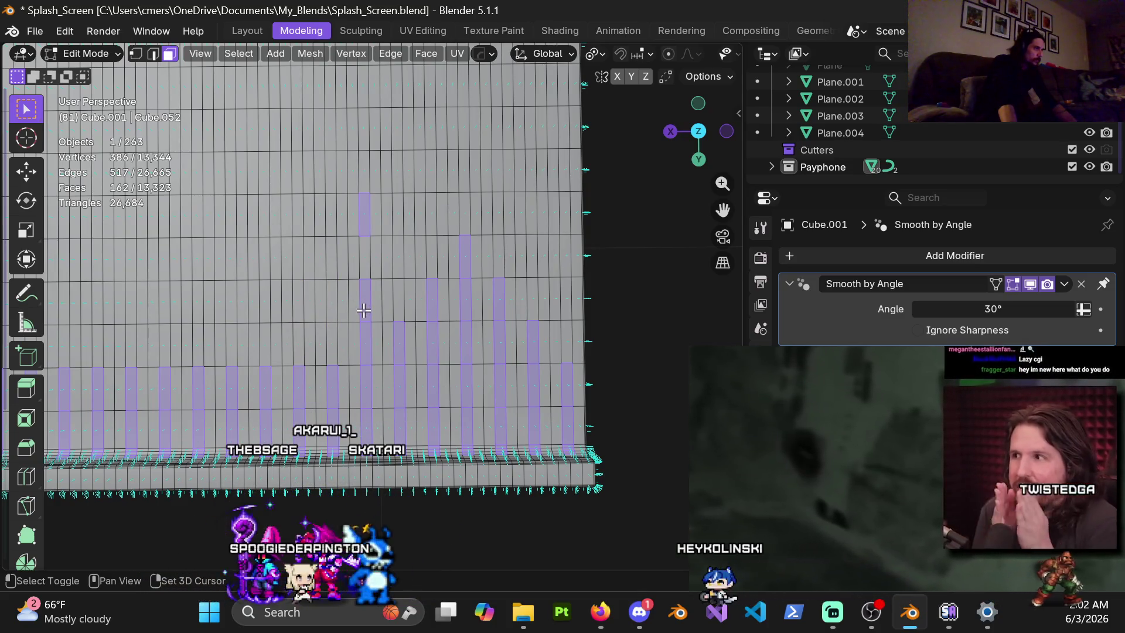
ctrl+drag(366, 309, 330, 355)
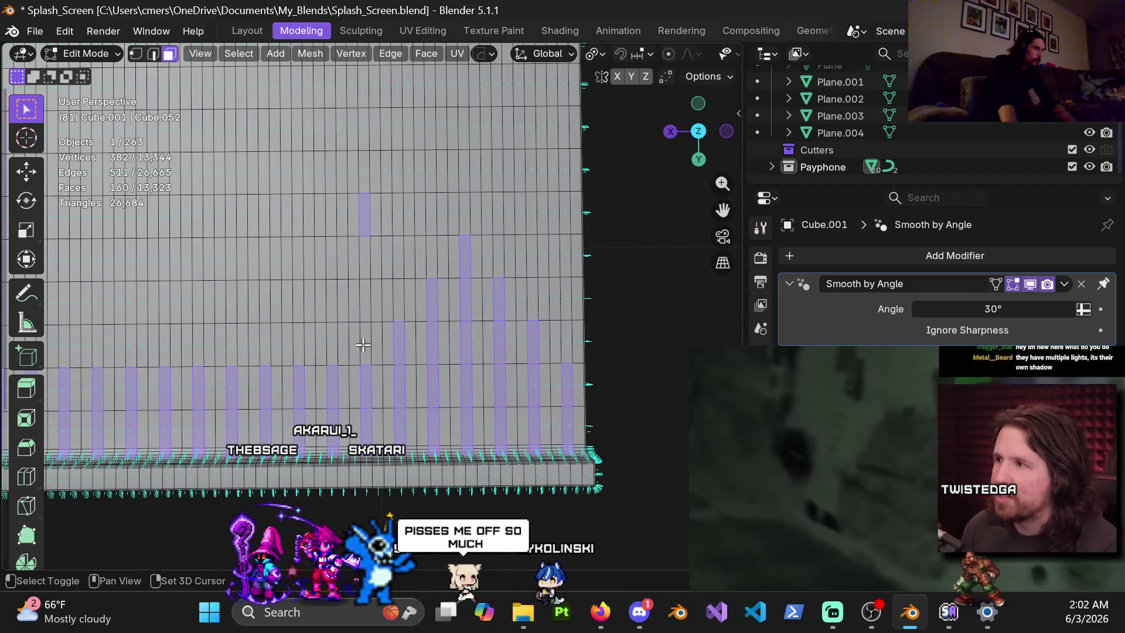
shift+click(299, 330)
shift+click(304, 314)
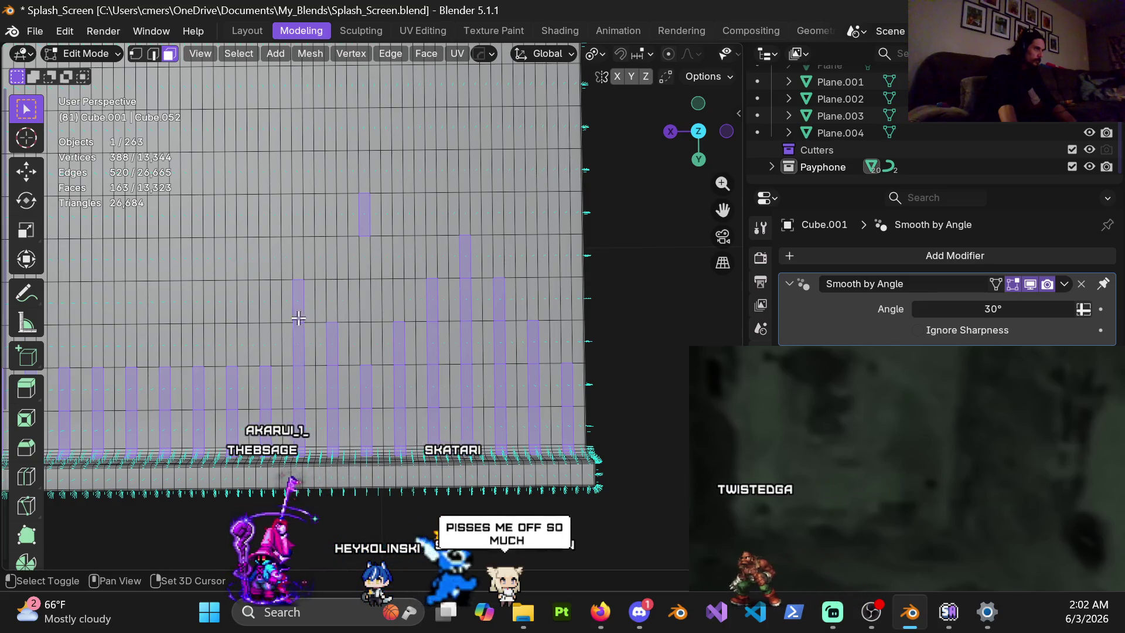
shift+click(265, 345)
shift+click(266, 302)
shift+click(266, 259)
Add two faces atop the next columns along the edge, then close the picture-in-picture video.
shift+middle_drag(273, 311, 369, 307)
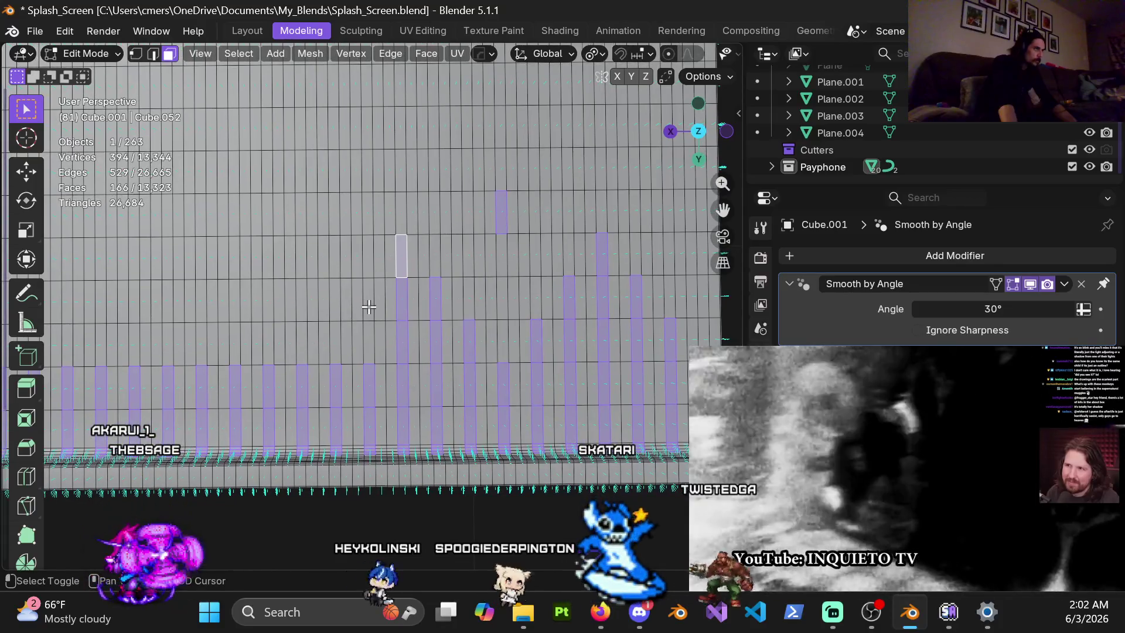
shift+click(370, 343)
shift+click(370, 300)
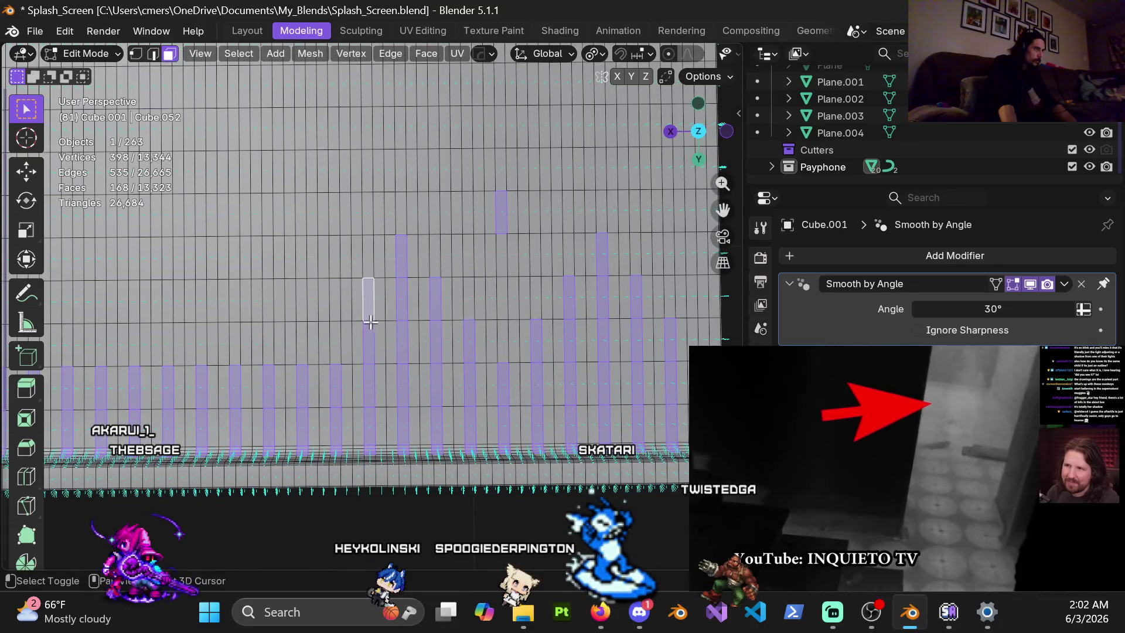
shift+click(334, 342)
shift+click(335, 300)
mouse_move(334, 301)
shift+middle_down()
mouse_move(365, 332)
mouse_move(373, 325)
shift+middle_up()
shift+click(366, 291)
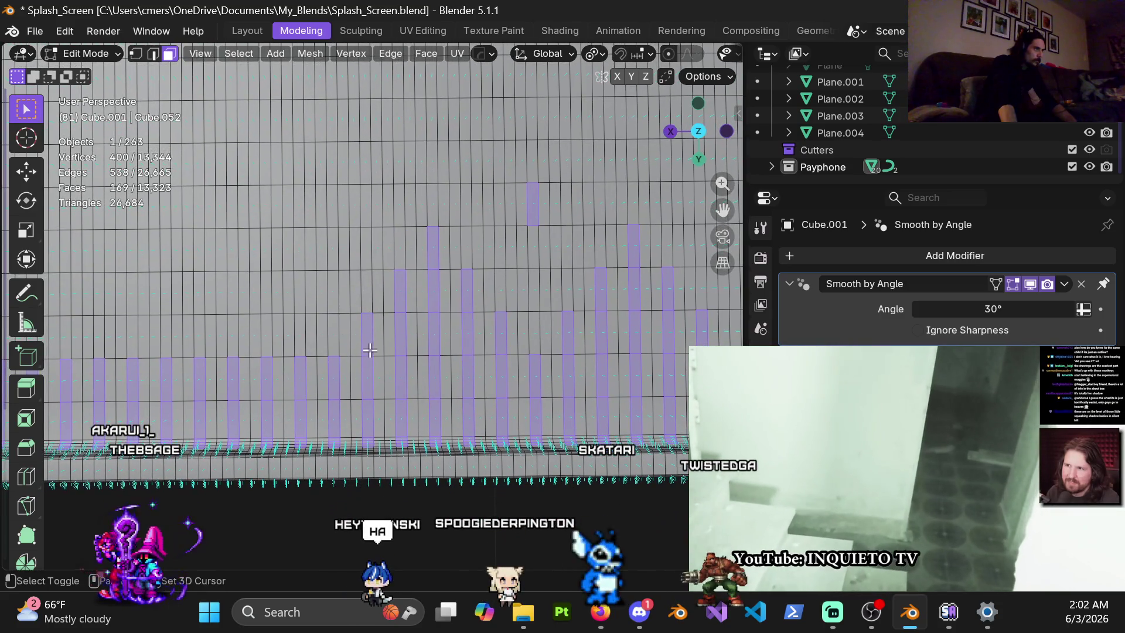
shift+click(296, 316)
shift+middle_drag(296, 317, 409, 337)
shift+click(409, 338)
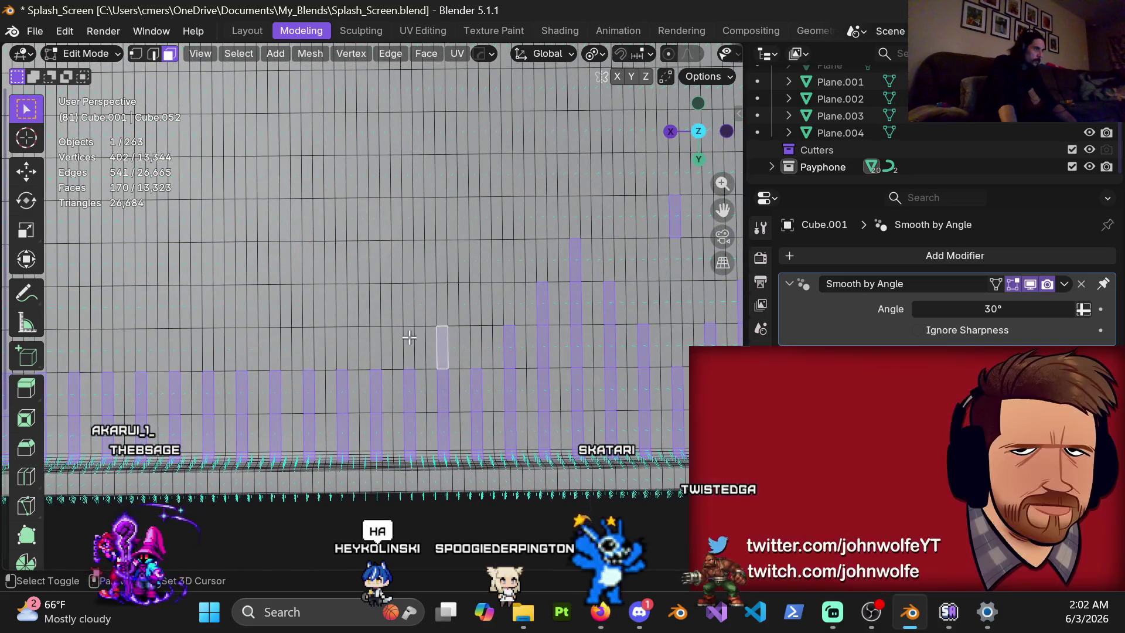
mouse_move(907, 560)
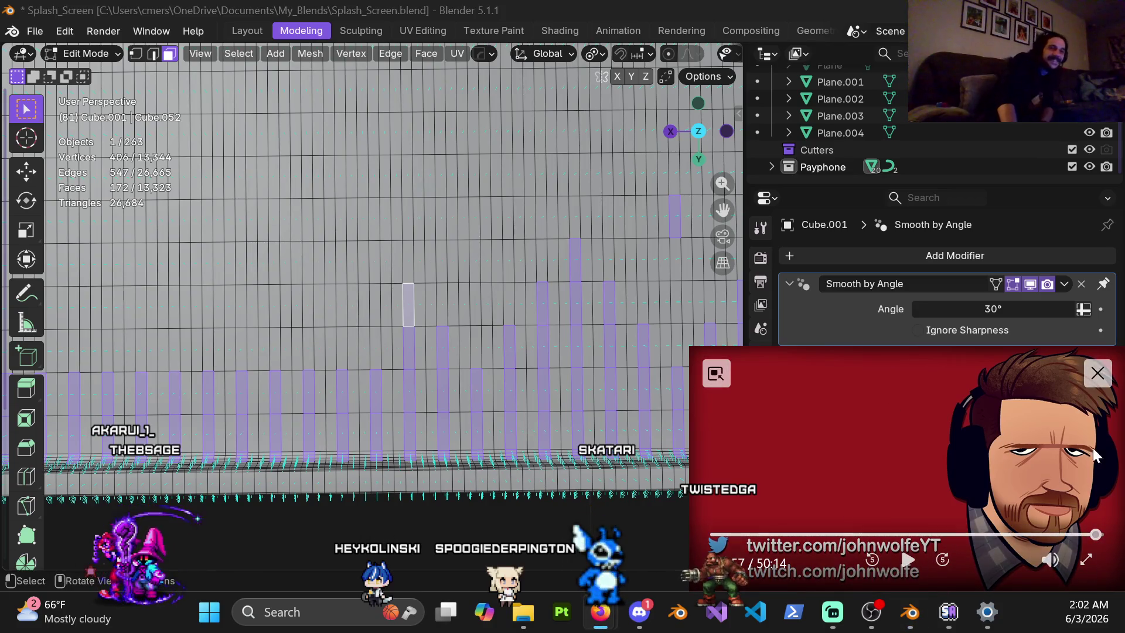
click(1110, 381)
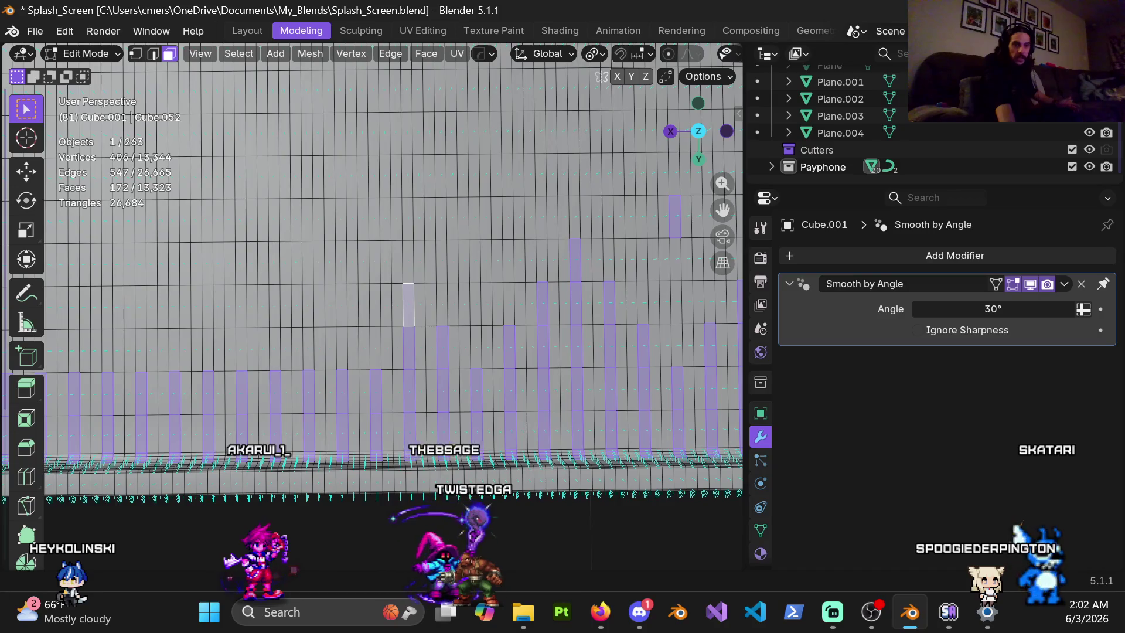
Switch to the streaming software and then to the web browser.
key(alt+Tab)
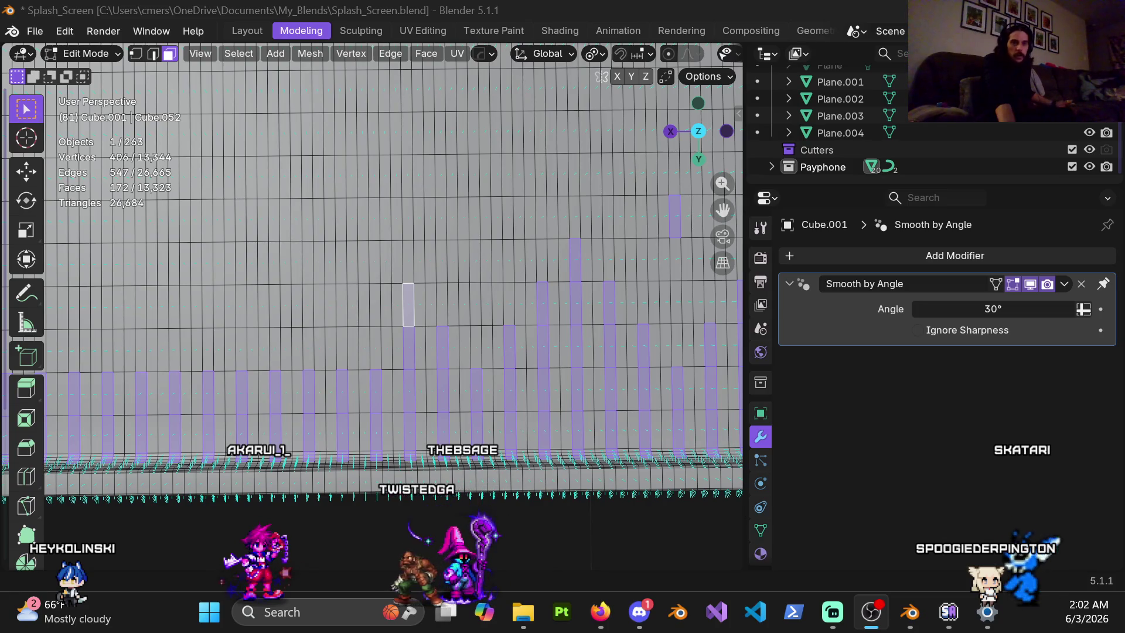
key(alt+Tab)
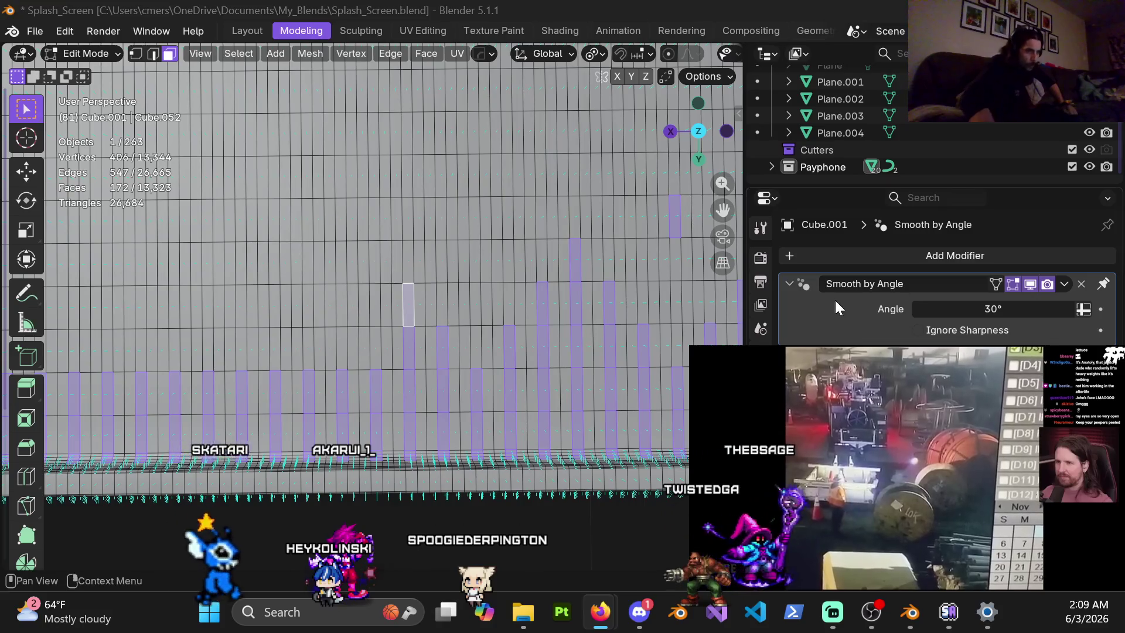
Pause the reference video playing alongside Blender.
click(919, 565)
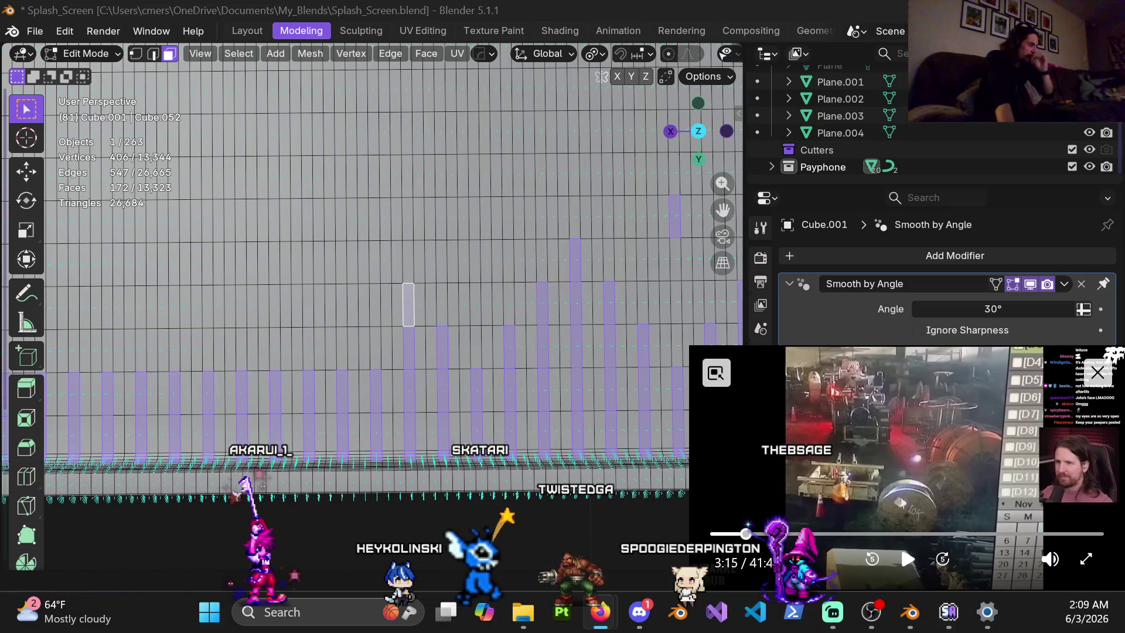
middle_drag(326, 329, 340, 319)
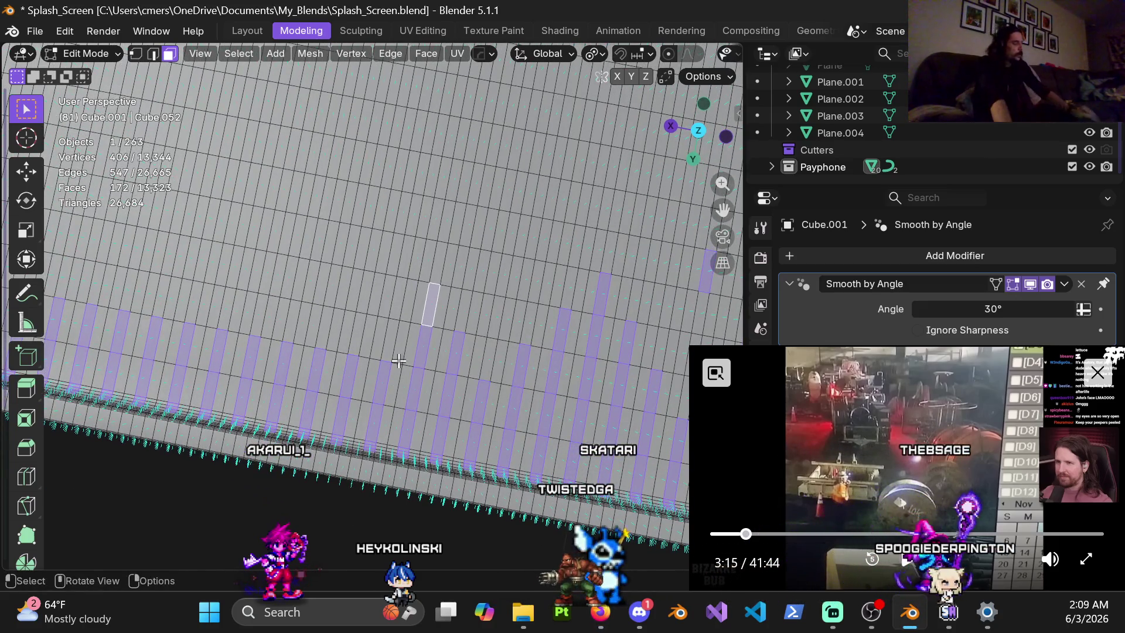
Switch the slab back to Object Mode and reveal all hidden objects in the scene.
middle_drag(398, 361, 296, 215)
key(ctrl+Tab)
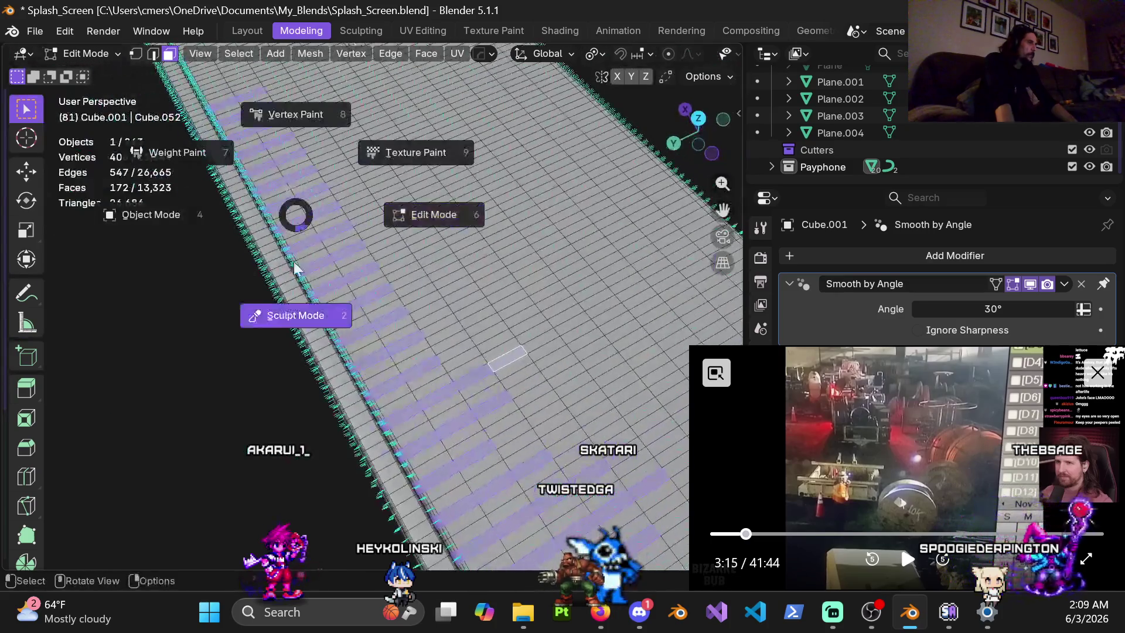
click(177, 233)
mouse_move(177, 234)
middle_down()
mouse_move(488, 298)
mouse_move(273, 267)
middle_up()
key(alt+h)
Deselect everything and orbit in to view the bus shelter from the front.
mouse_move(462, 349)
middle_down()
mouse_move(431, 283)
mouse_move(530, 249)
mouse_move(423, 283)
mouse_move(399, 266)
mouse_move(434, 265)
mouse_move(356, 273)
mouse_move(343, 263)
mouse_move(363, 271)
middle_up()
key(alt+a)
scroll(438, 255, up, 5)
mouse_move(382, 226)
middle_down()
mouse_move(471, 262)
mouse_move(314, 251)
mouse_move(410, 232)
mouse_move(543, 271)
mouse_move(419, 292)
mouse_move(369, 283)
mouse_move(322, 151)
mouse_move(448, 291)
mouse_move(355, 270)
middle_up()
mouse_move(409, 297)
middle_down()
mouse_move(421, 248)
mouse_move(526, 311)
mouse_move(434, 302)
mouse_move(344, 270)
mouse_move(383, 274)
mouse_move(390, 295)
mouse_move(279, 297)
middle_up()
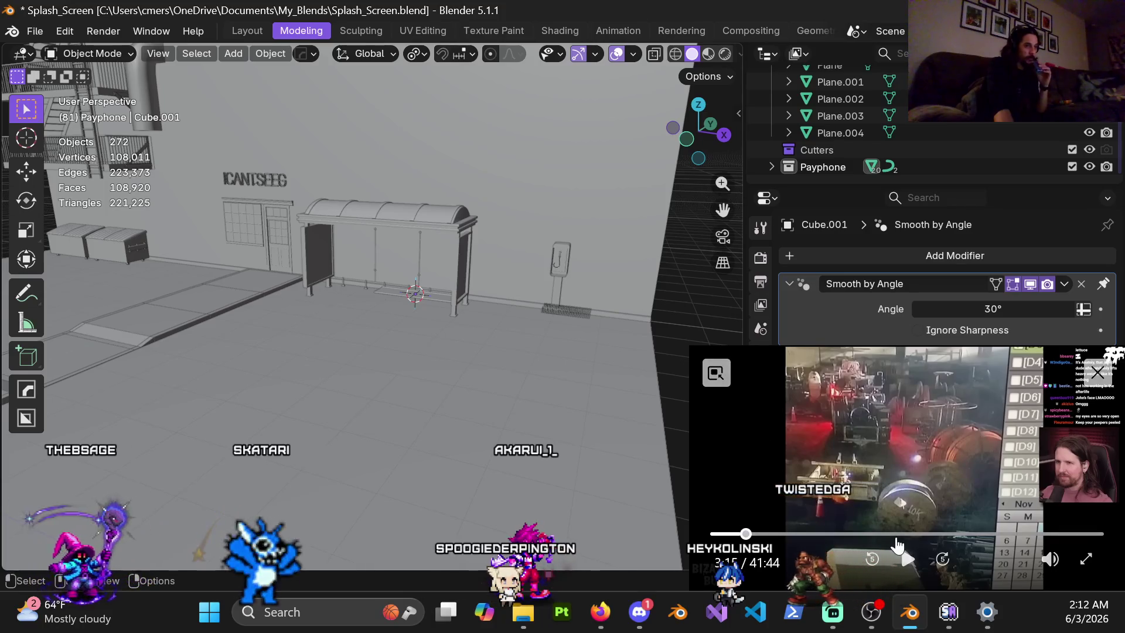
click(912, 568)
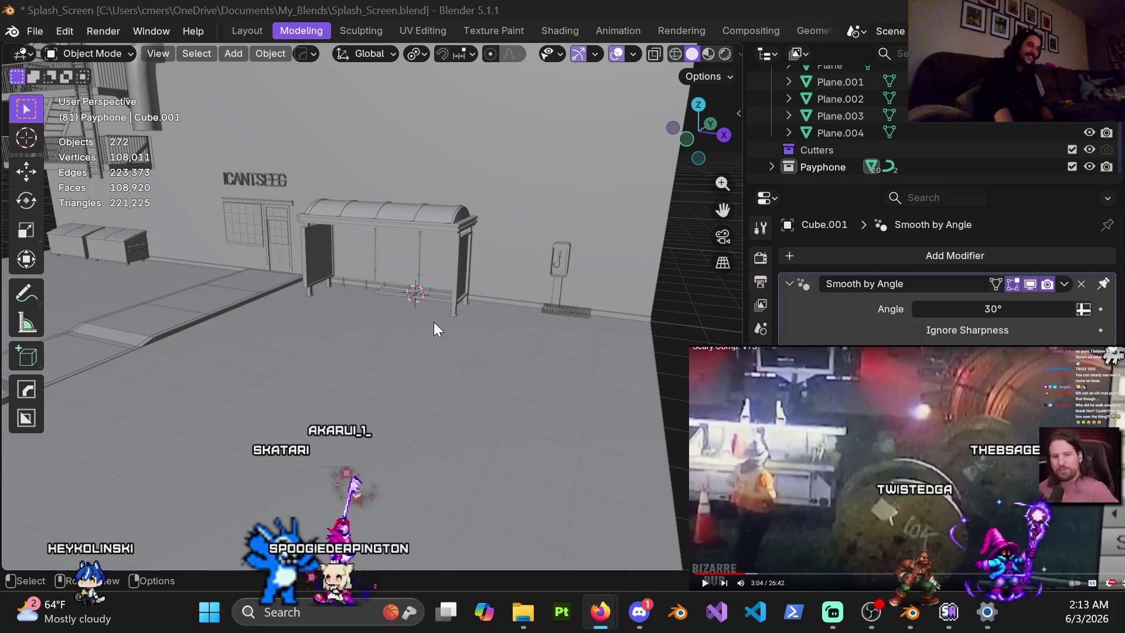
mouse_move(903, 457)
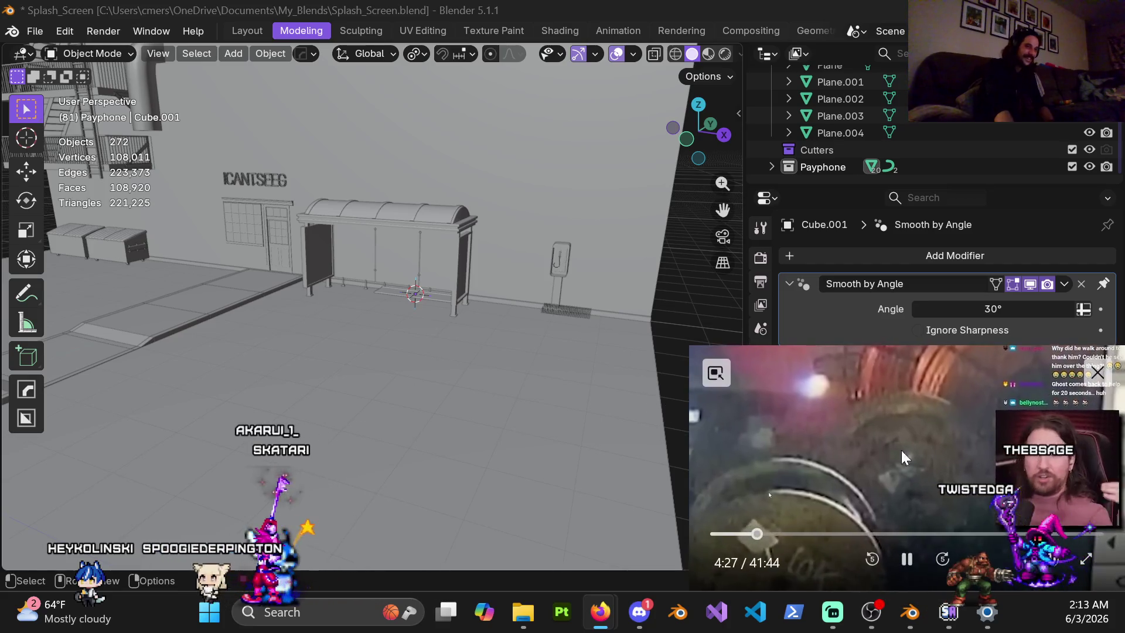
click(908, 562)
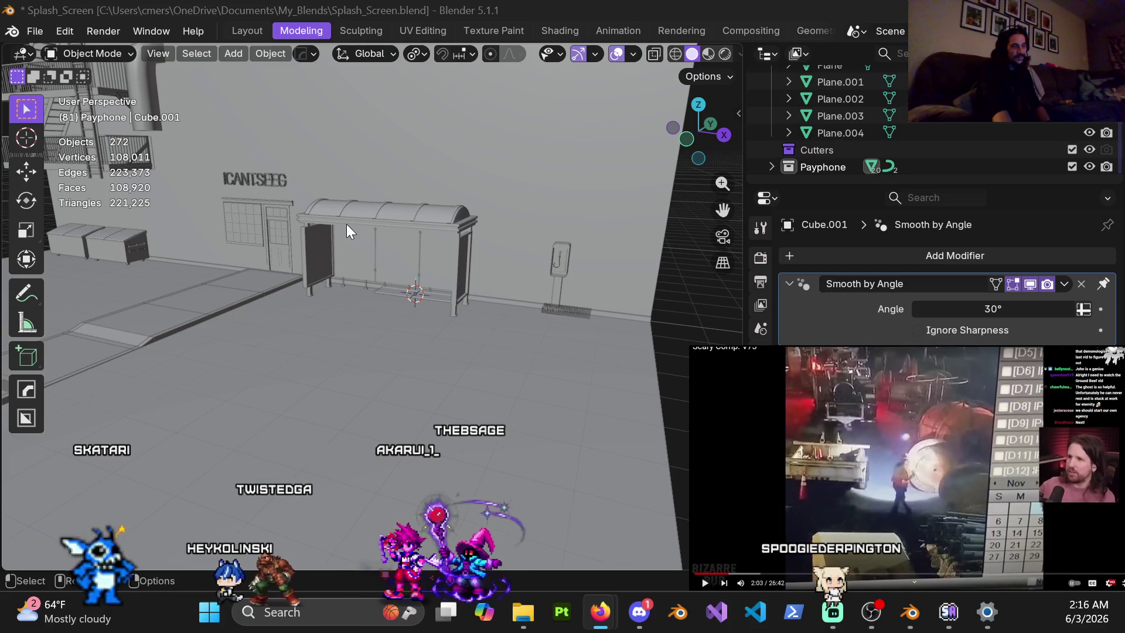
mouse_move(885, 469)
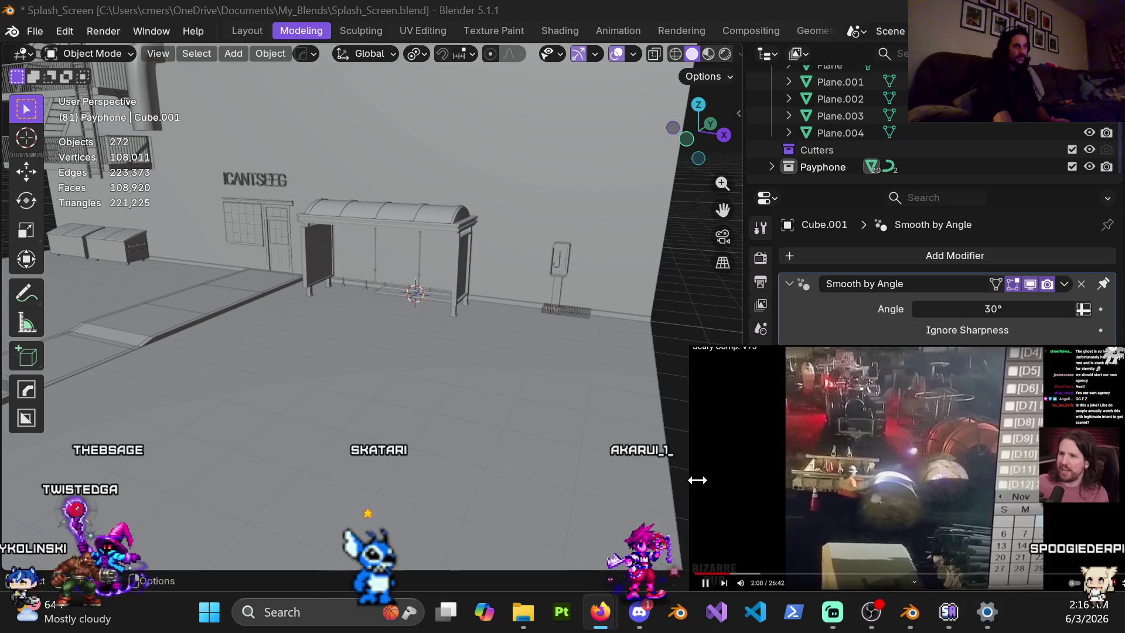
mouse_move(778, 427)
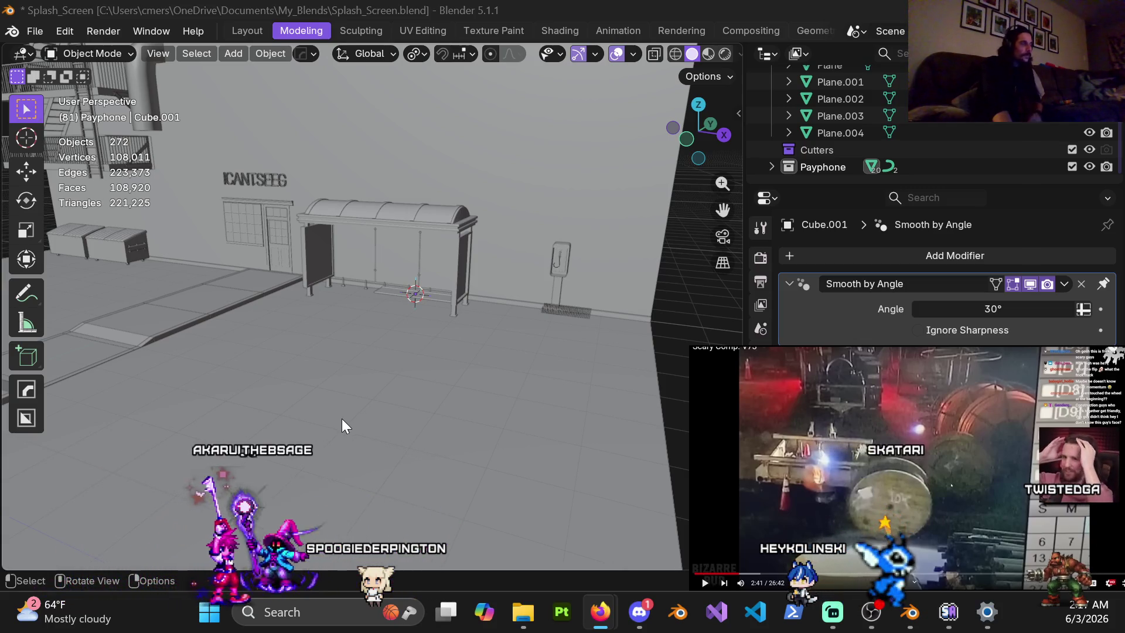
mouse_move(343, 392)
ctrl+middle_down()
mouse_move(371, 281)
mouse_move(439, 277)
mouse_move(378, 385)
mouse_move(370, 315)
mouse_move(316, 406)
mouse_move(329, 369)
mouse_move(450, 367)
mouse_move(460, 332)
ctrl+middle_up()
Select the shelter bench, zoom out to frame the whole slab, and bring up the mode pie.
click(338, 334)
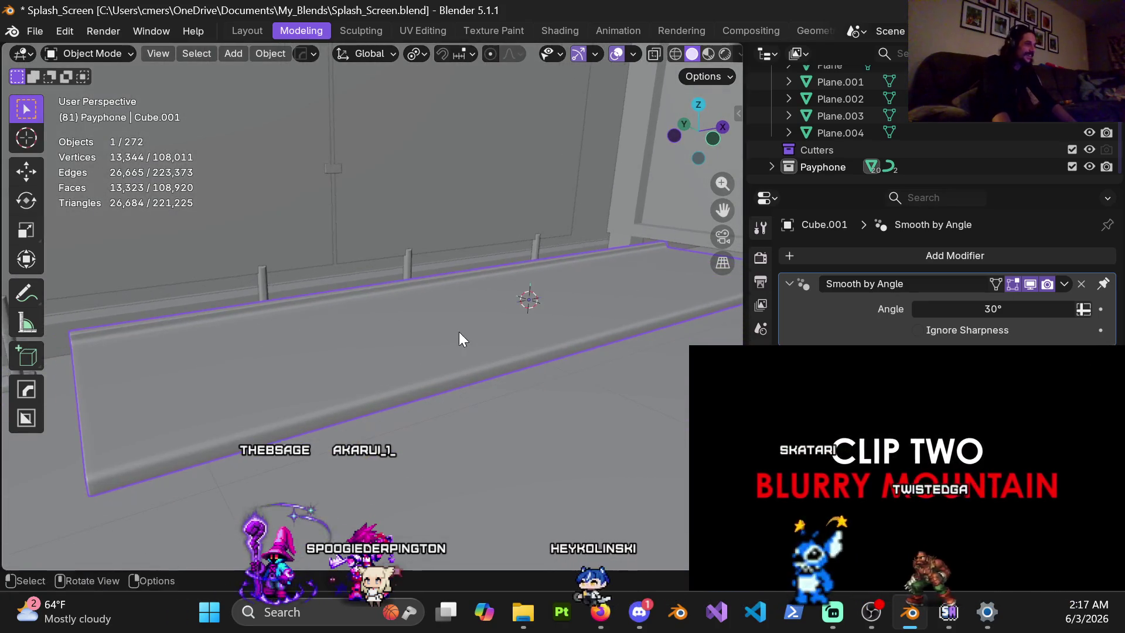
scroll(304, 342, down, 2)
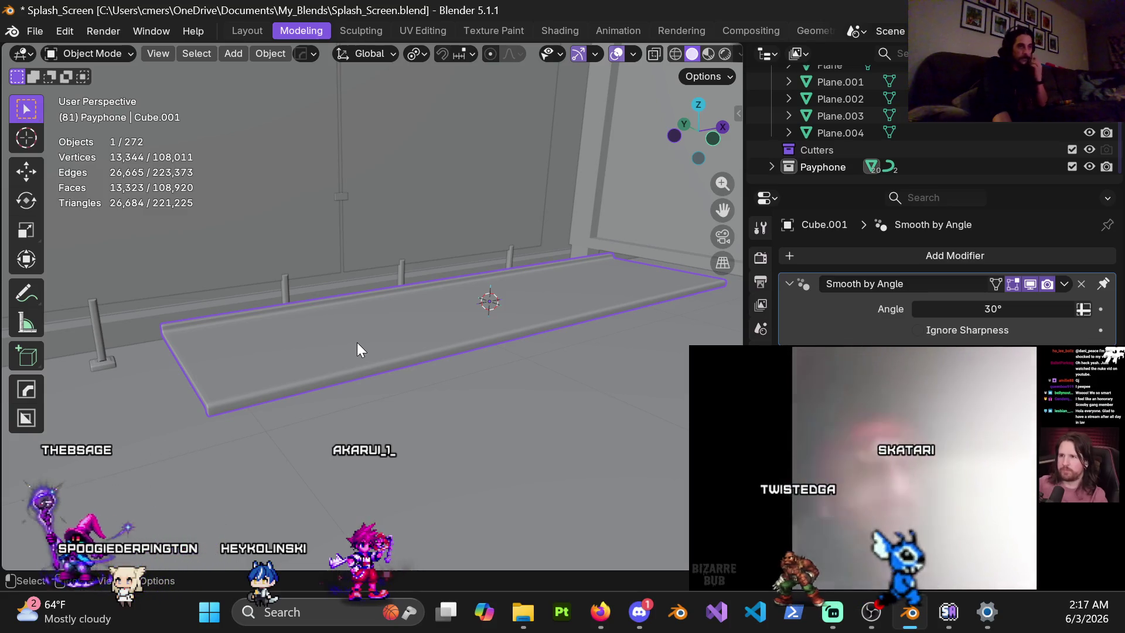
key(ctrl+Tab)
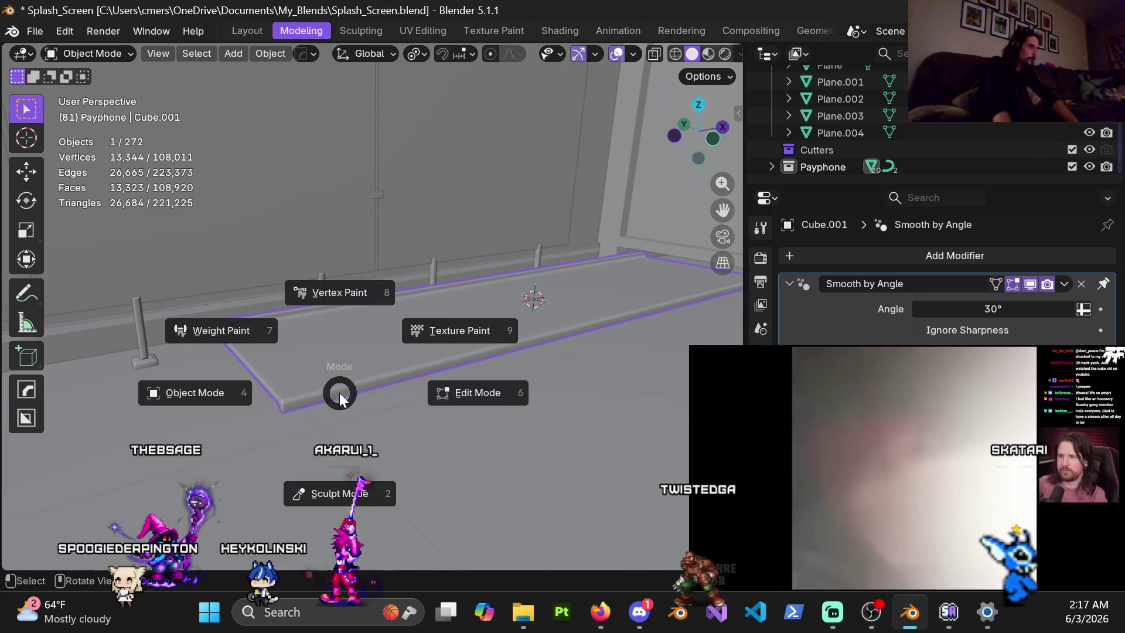
Enter Edit Mode on the slab and select the first vertical face strips along its edge.
click(445, 390)
mouse_move(406, 338)
middle_down()
mouse_move(457, 248)
mouse_move(414, 327)
mouse_move(422, 322)
mouse_move(453, 363)
mouse_move(415, 381)
mouse_move(430, 351)
middle_up()
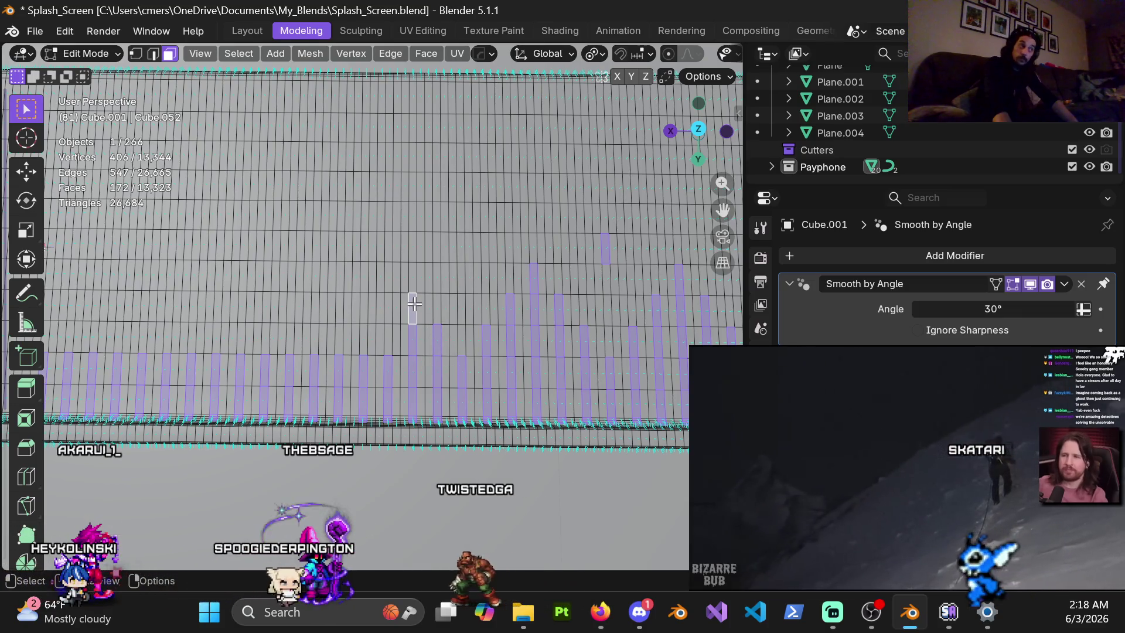
shift+click(387, 305)
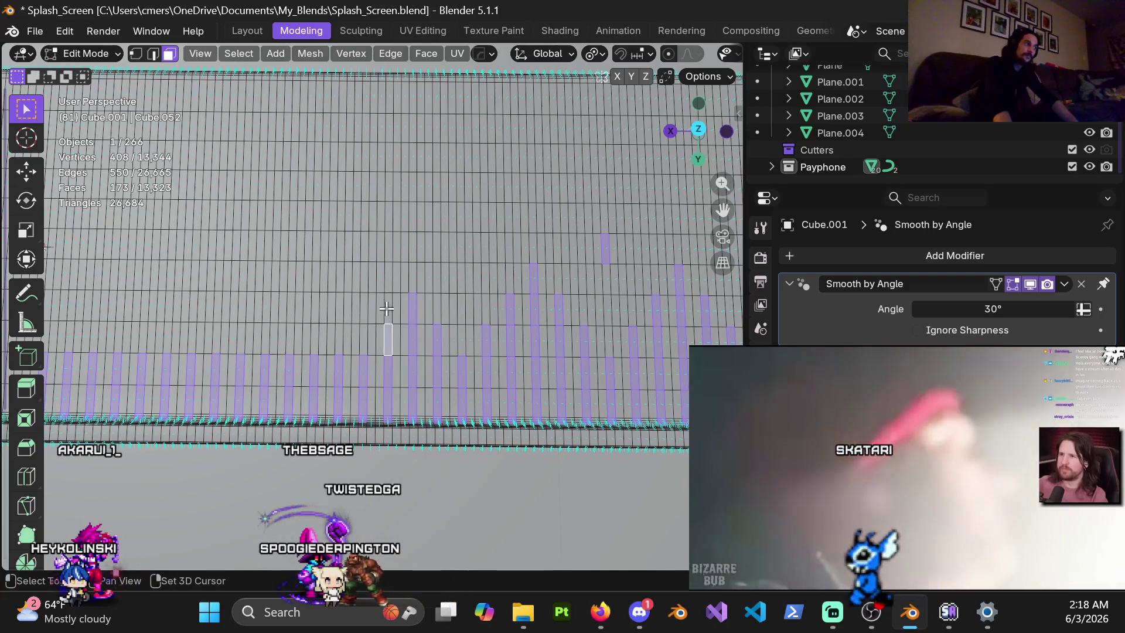
shift+click(387, 286)
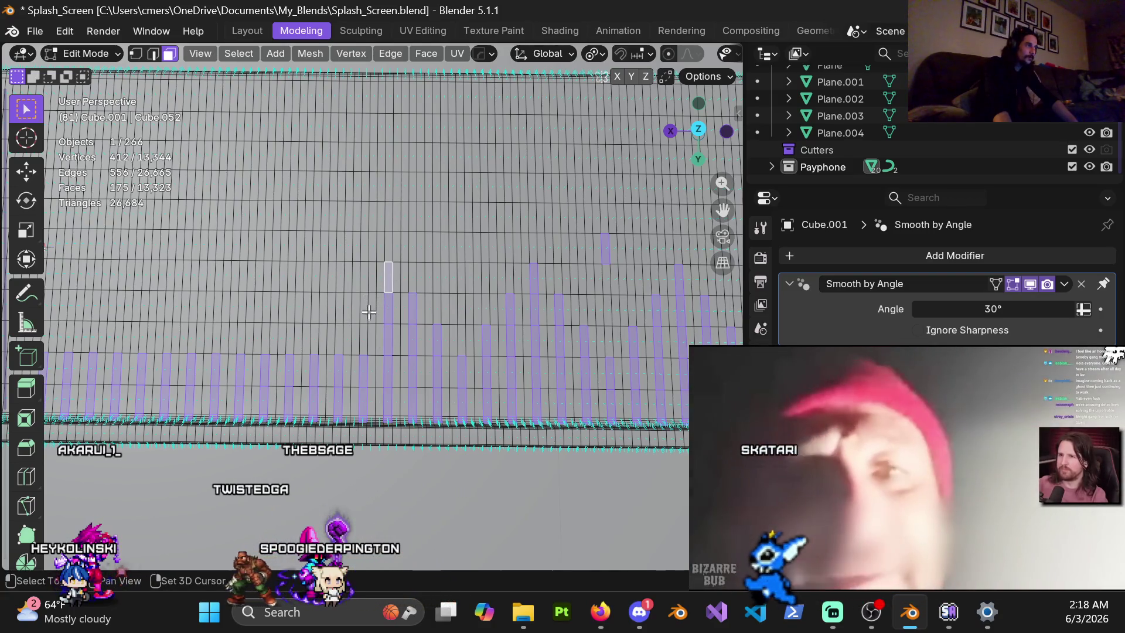
shift+click(364, 339)
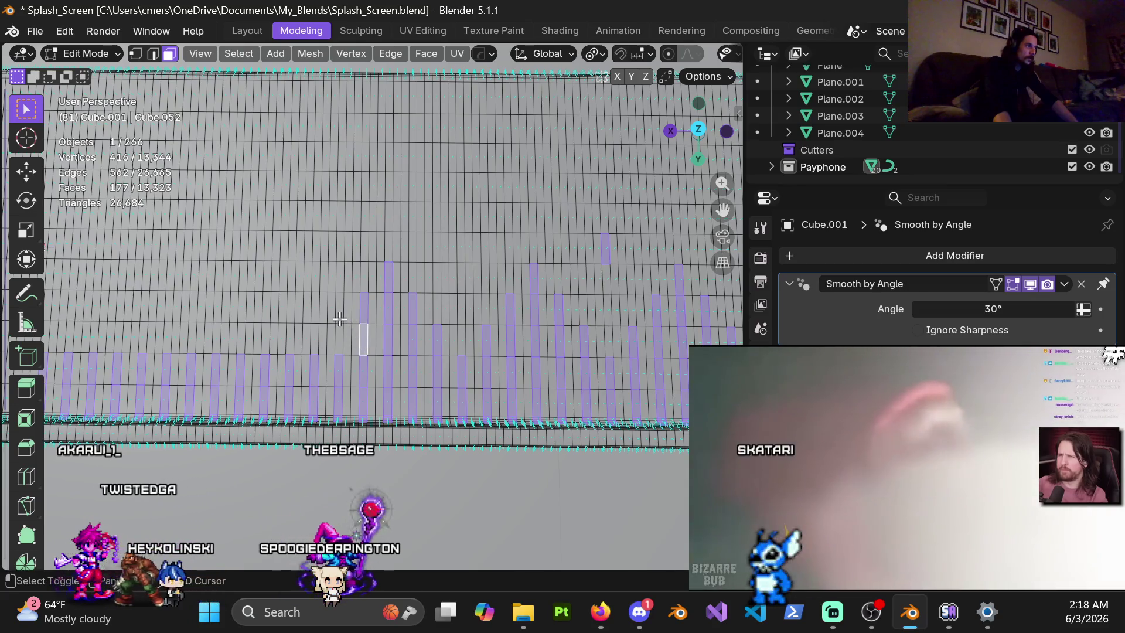
shift+click(339, 338)
shift+click(289, 339)
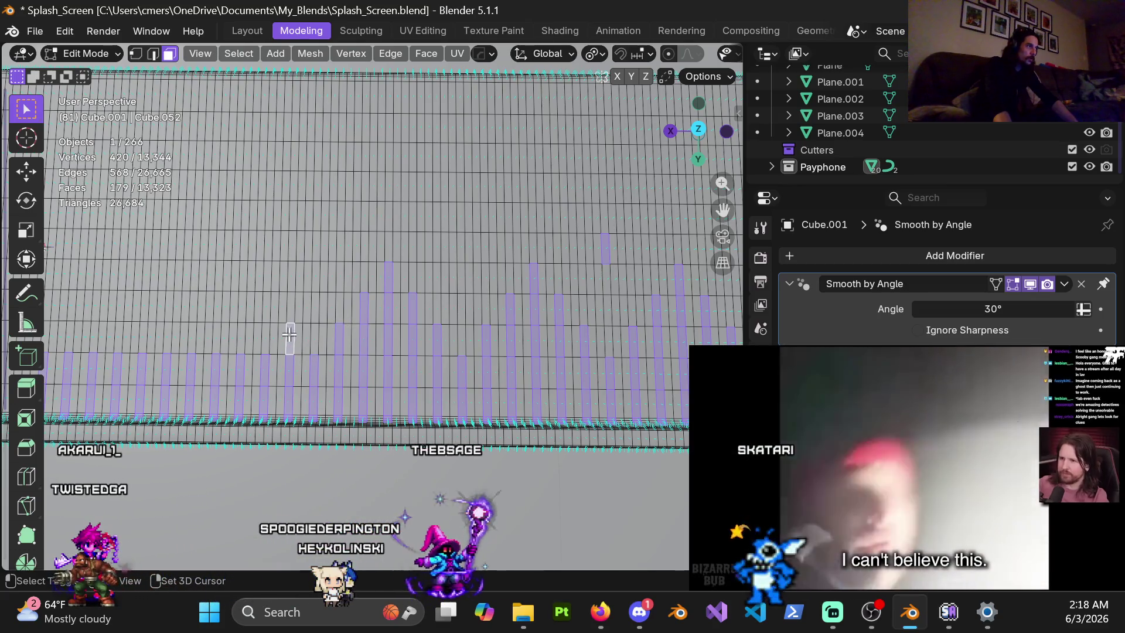
shift+click(267, 339)
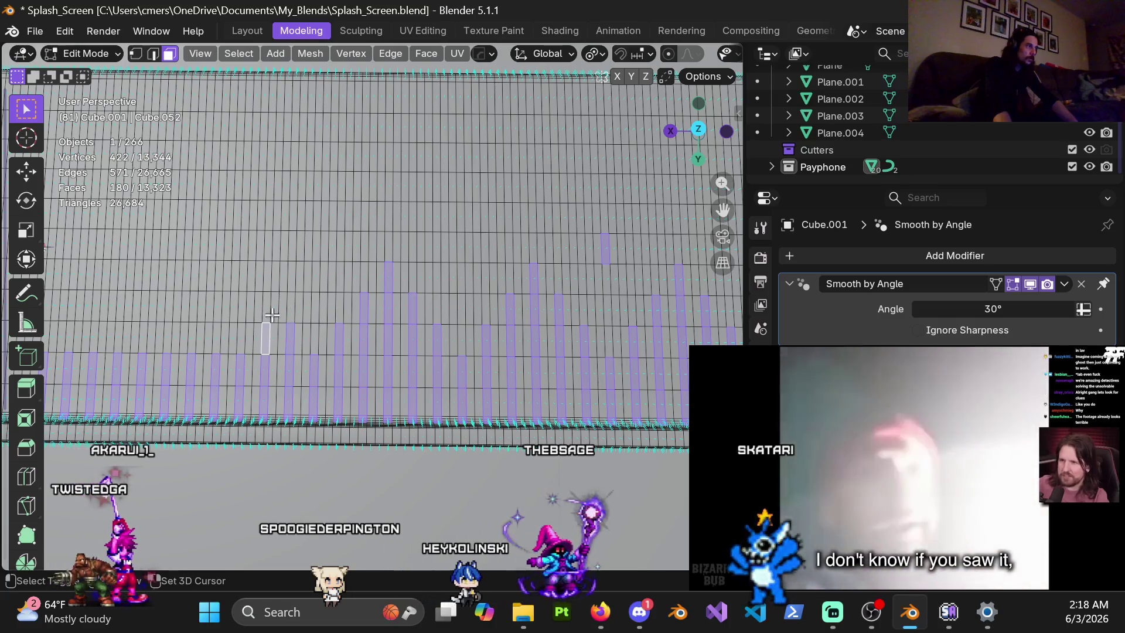
shift+click(267, 306)
Add the remaining vertical face strips toward the slab's left end to the selection.
shift+click(241, 339)
shift+click(240, 307)
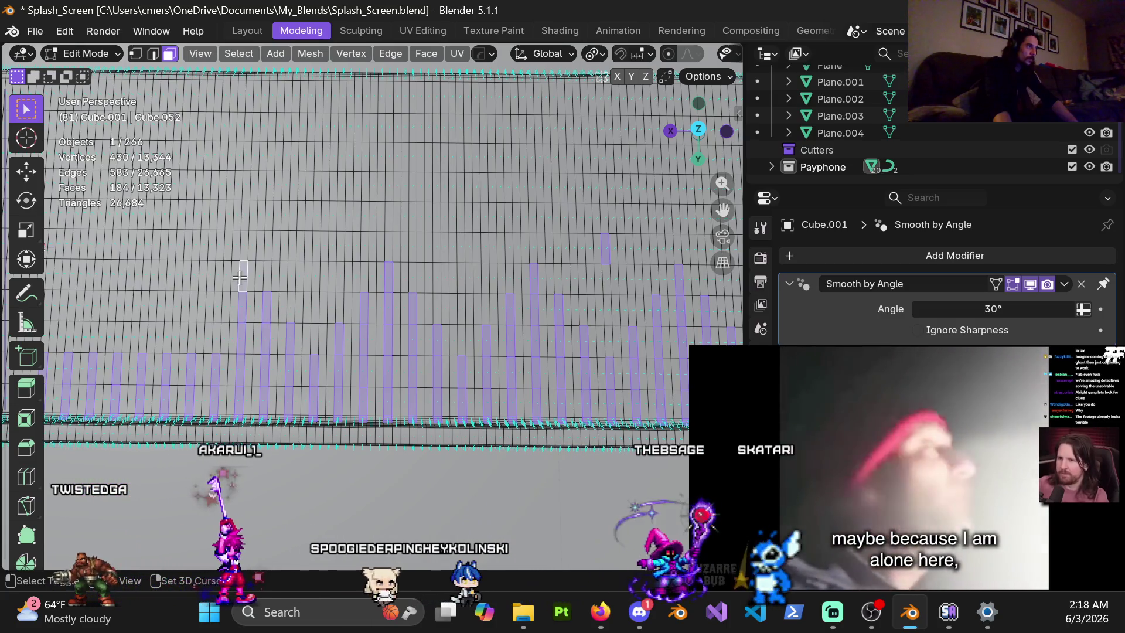
shift+click(218, 307)
shift+click(243, 275)
shift+click(216, 339)
shift+click(191, 339)
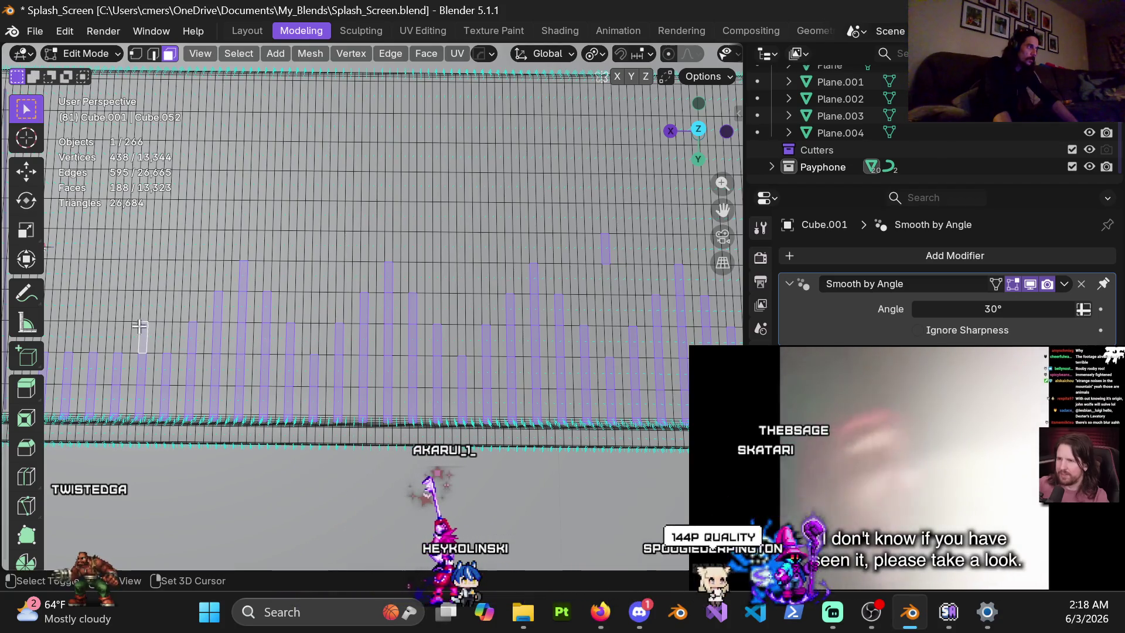
shift+click(145, 304)
shift+click(126, 337)
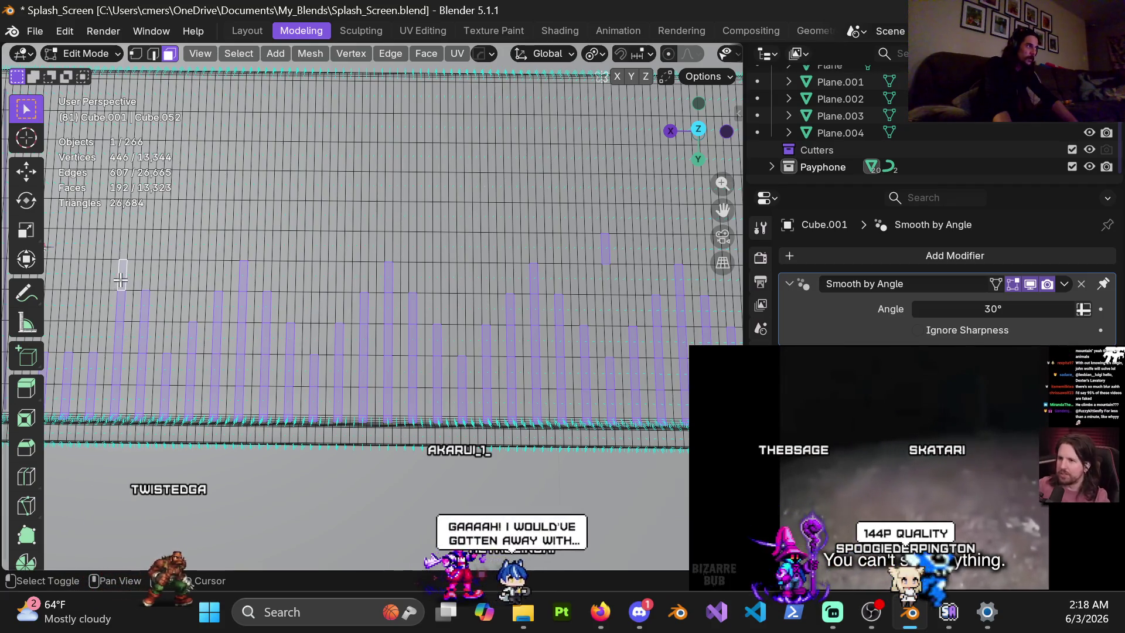
mouse_move(141, 332)
shift+middle_down()
mouse_move(304, 369)
mouse_move(361, 355)
mouse_move(351, 362)
shift+middle_up()
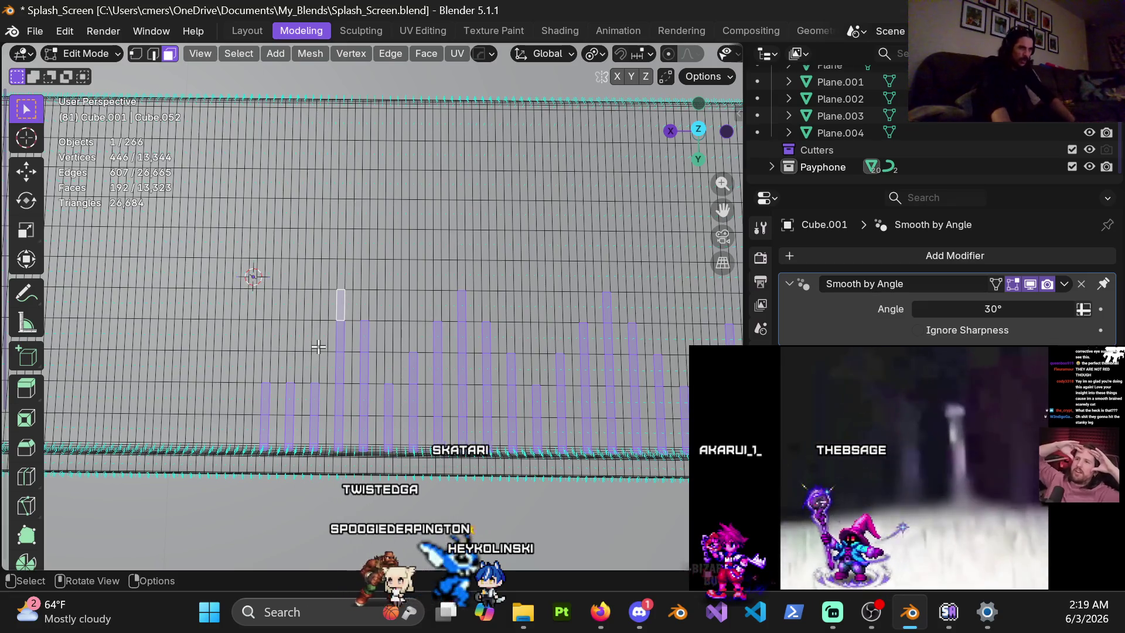
Fix a stray small face near the strips and add one more face strip.
mouse_move(301, 402)
shift+middle_down()
mouse_move(341, 394)
mouse_move(404, 409)
mouse_move(411, 385)
shift+middle_up()
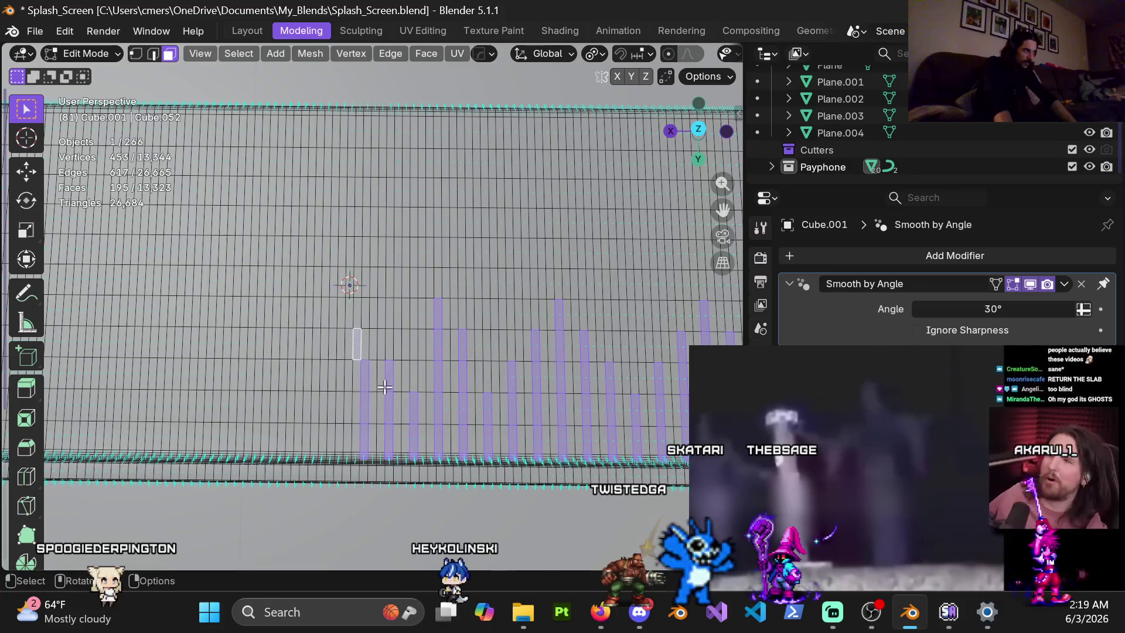
shift+click(350, 350)
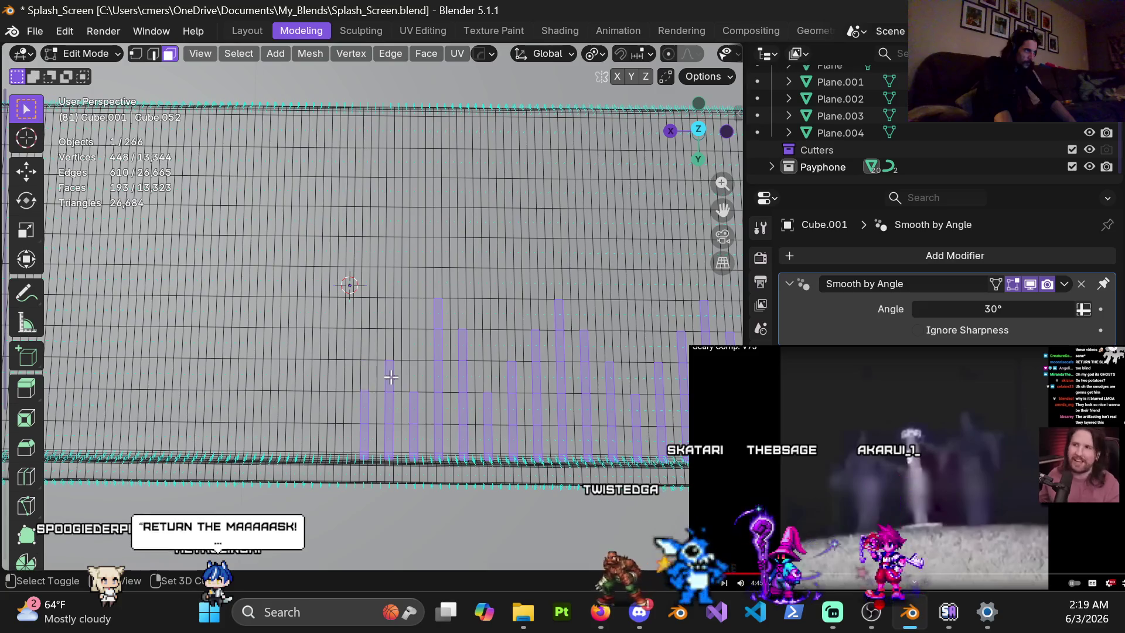
shift+click(412, 348)
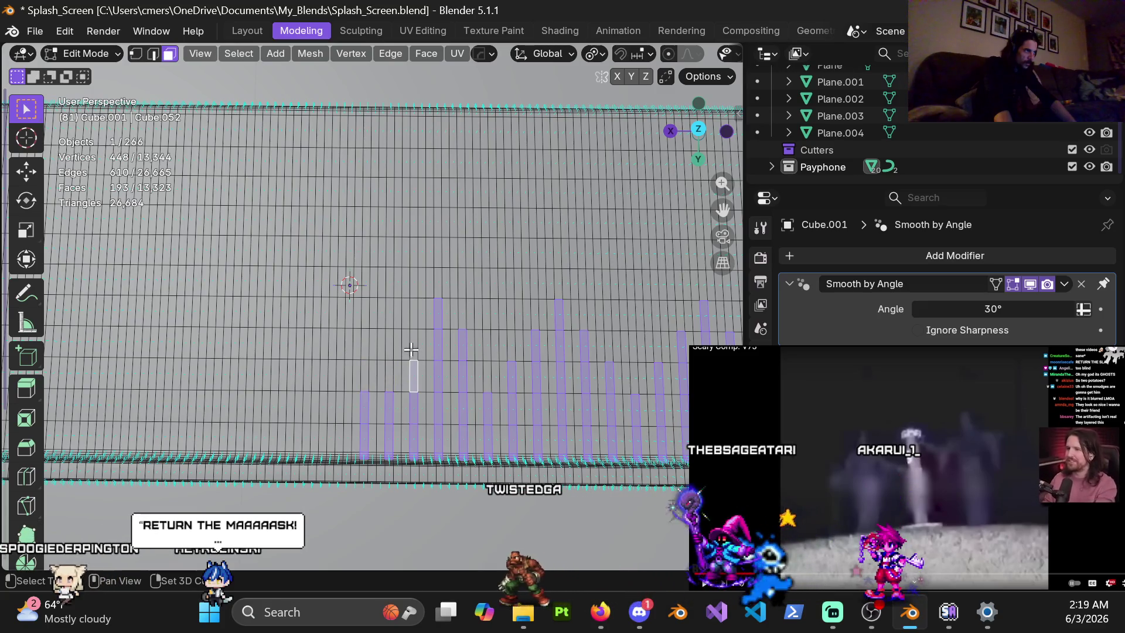
shift+click(388, 372)
mouse_move(388, 373)
middle_down()
mouse_move(440, 385)
mouse_move(454, 377)
mouse_move(452, 335)
mouse_move(440, 349)
middle_up()
scroll(449, 352, up, 4)
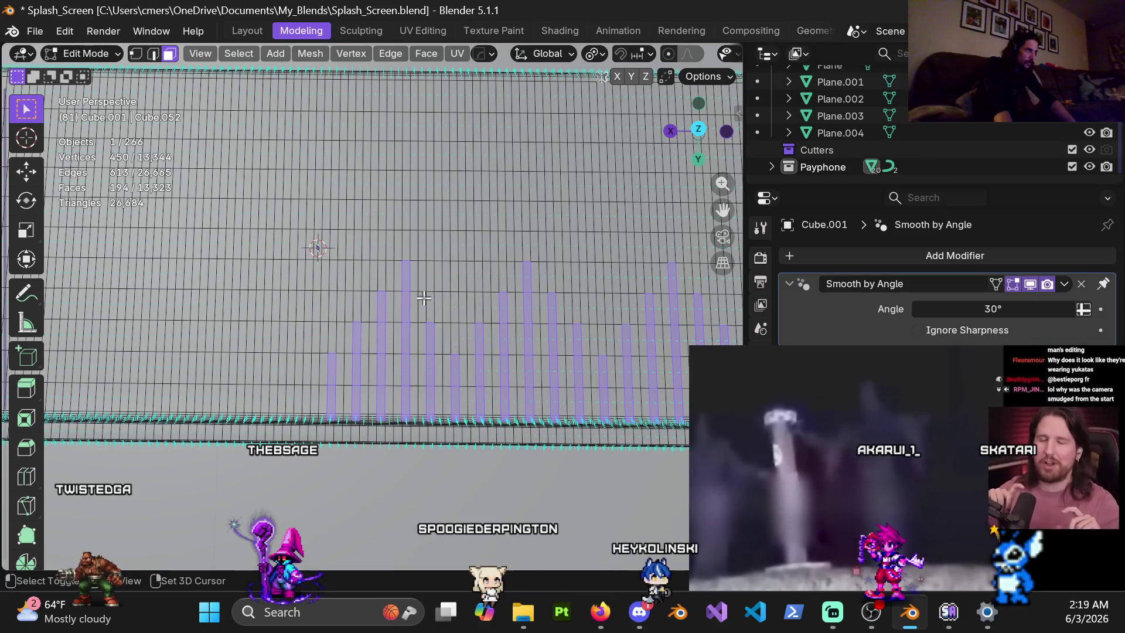
Deselect the unwanted top faces on five of the selected strips.
shift+click(408, 276)
shift+click(406, 281)
shift+click(385, 307)
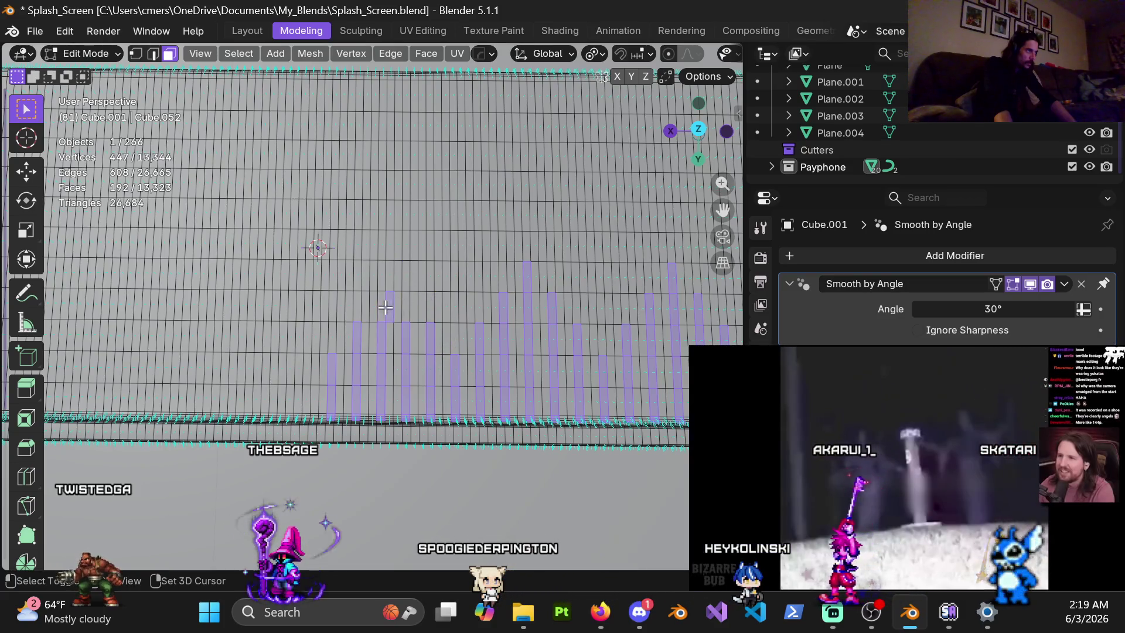
shift+click(399, 337)
shift+click(430, 335)
shift+middle_drag(459, 359, 317, 363)
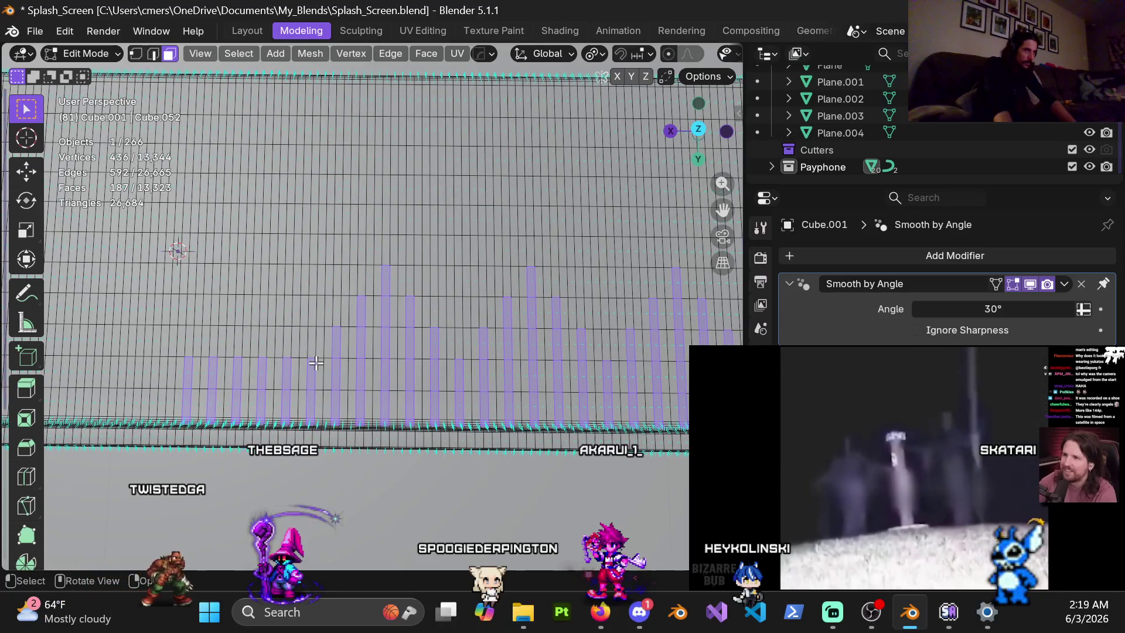
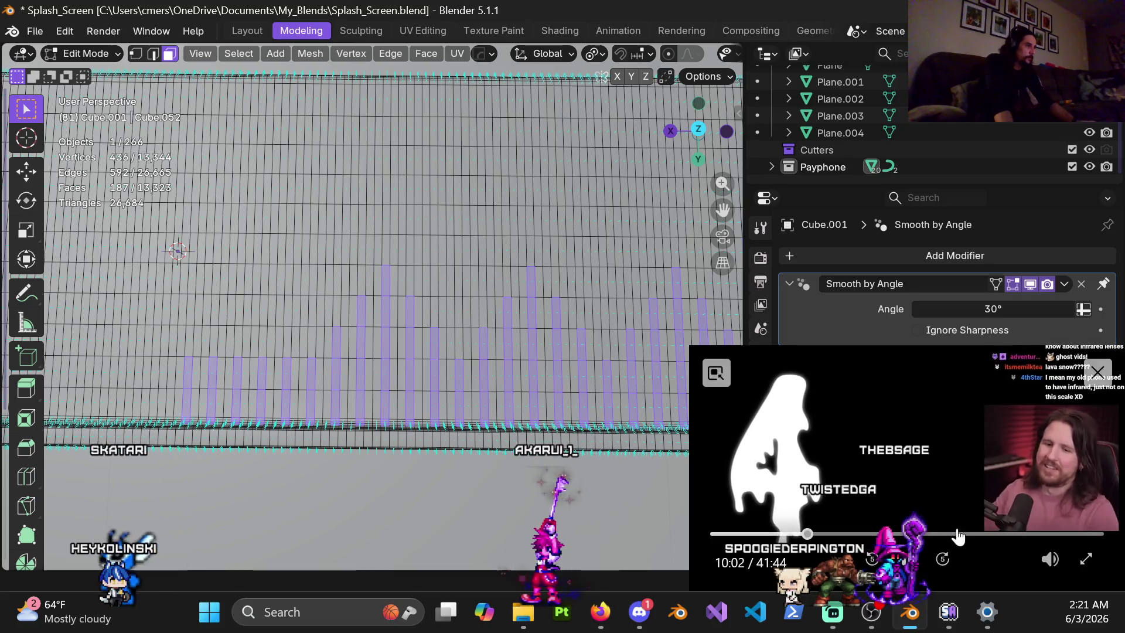
Delete the staggered strips of selected faces from the slab.
ctrl+middle_drag(521, 360, 504, 337)
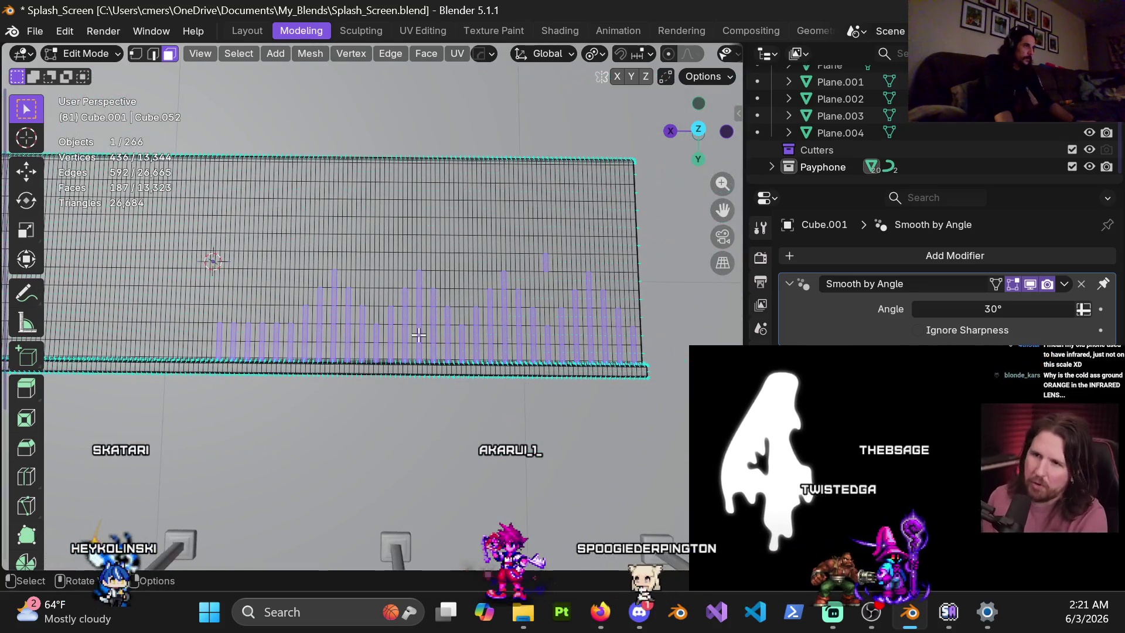
mouse_move(391, 332)
shift+middle_down()
mouse_move(516, 344)
mouse_move(447, 353)
shift+middle_up()
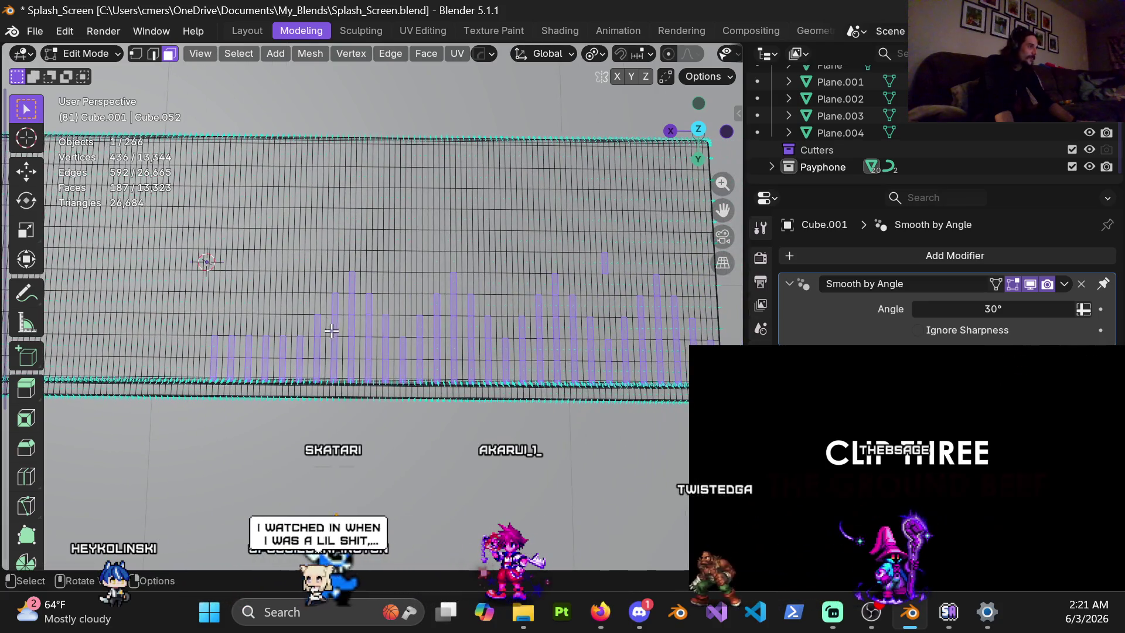
scroll(332, 337, up, 3)
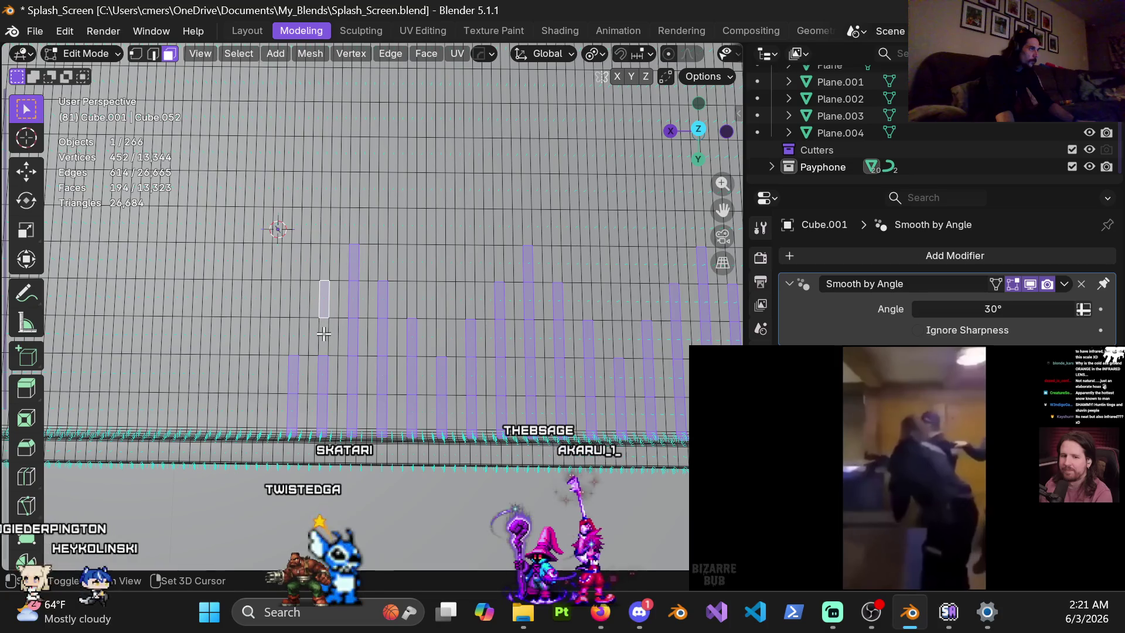
scroll(298, 347, down, 3)
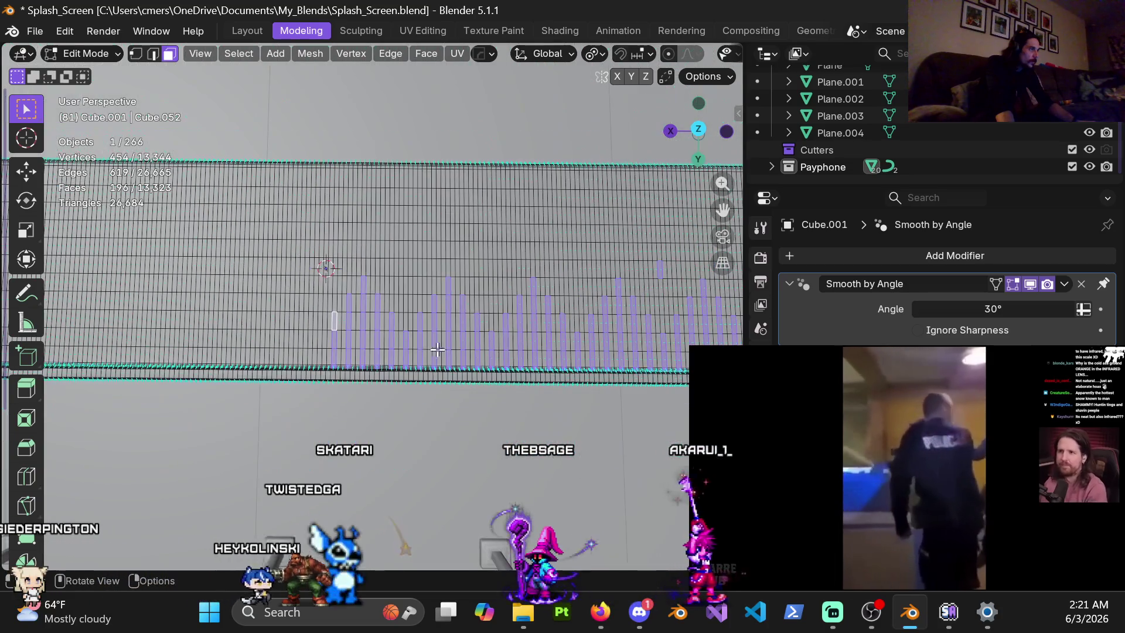
scroll(344, 347, down, 2)
mouse_move(397, 320)
middle_down()
mouse_move(176, 244)
mouse_move(606, 254)
mouse_move(440, 285)
mouse_move(566, 319)
mouse_move(390, 188)
mouse_move(359, 303)
mouse_move(371, 317)
mouse_move(441, 292)
mouse_move(372, 258)
mouse_move(334, 346)
mouse_move(418, 314)
mouse_move(322, 289)
mouse_move(377, 271)
mouse_move(455, 281)
mouse_move(441, 249)
mouse_move(539, 279)
mouse_move(533, 316)
mouse_move(557, 264)
mouse_move(529, 264)
middle_up()
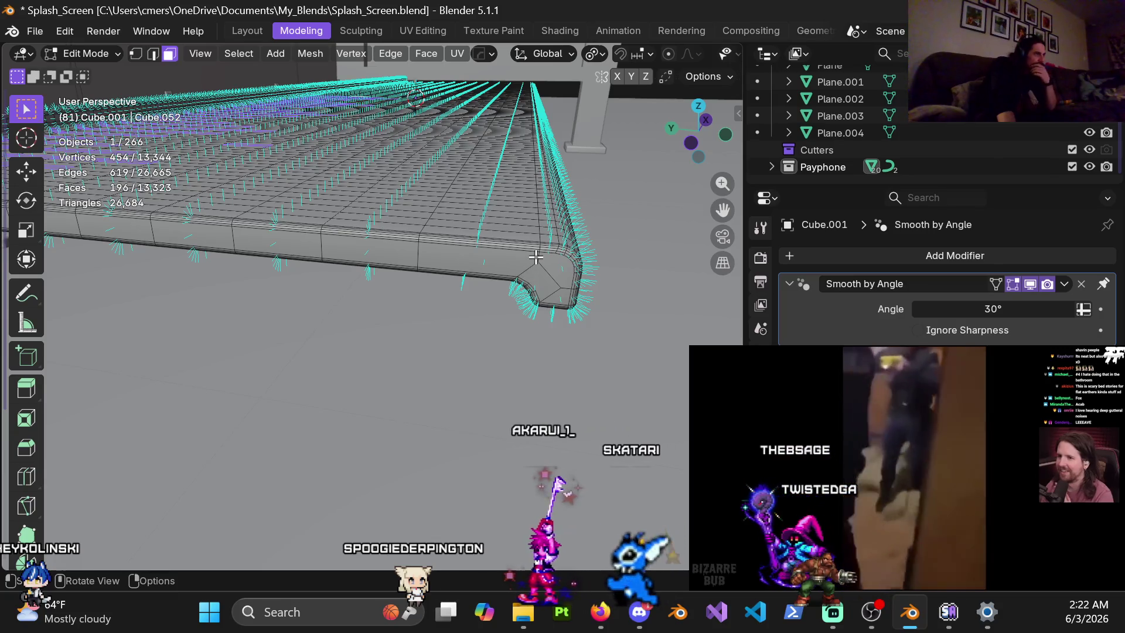
middle_drag(539, 270, 541, 265)
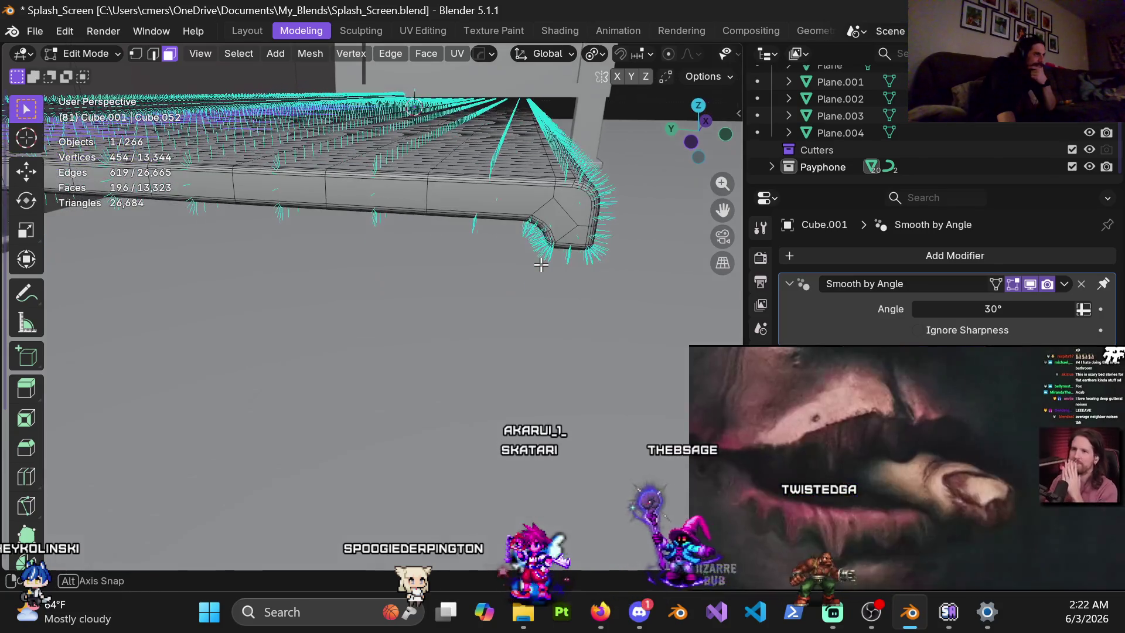
middle_drag(504, 223, 401, 230)
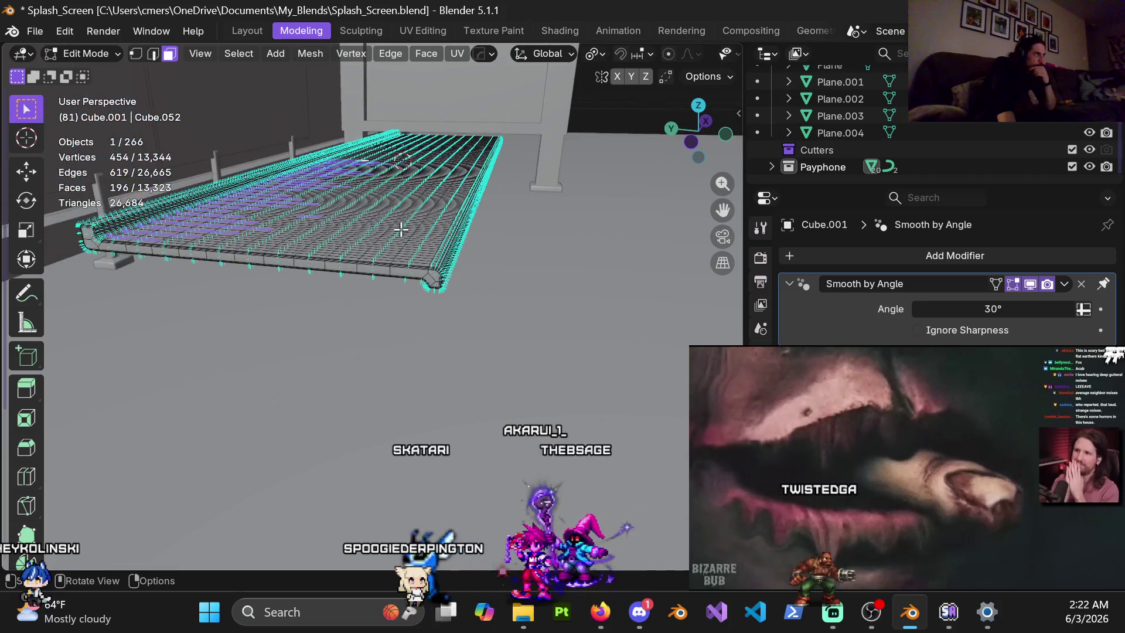
scroll(441, 252, up, 2)
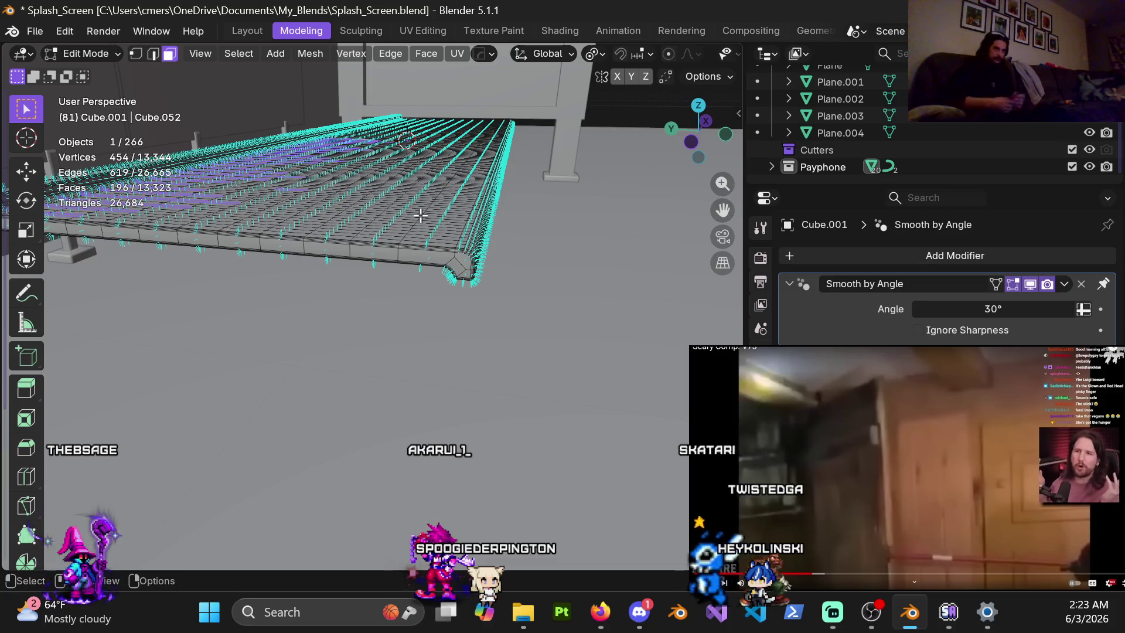
middle_drag(420, 216, 405, 270)
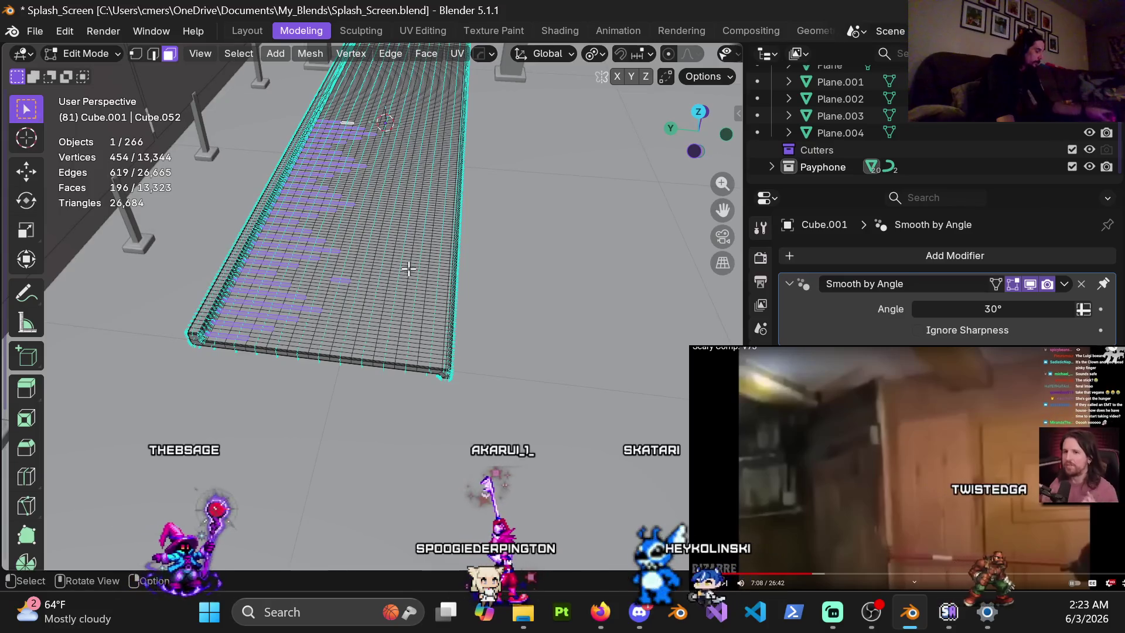
scroll(302, 263, up, 3)
scroll(303, 258, up, 3)
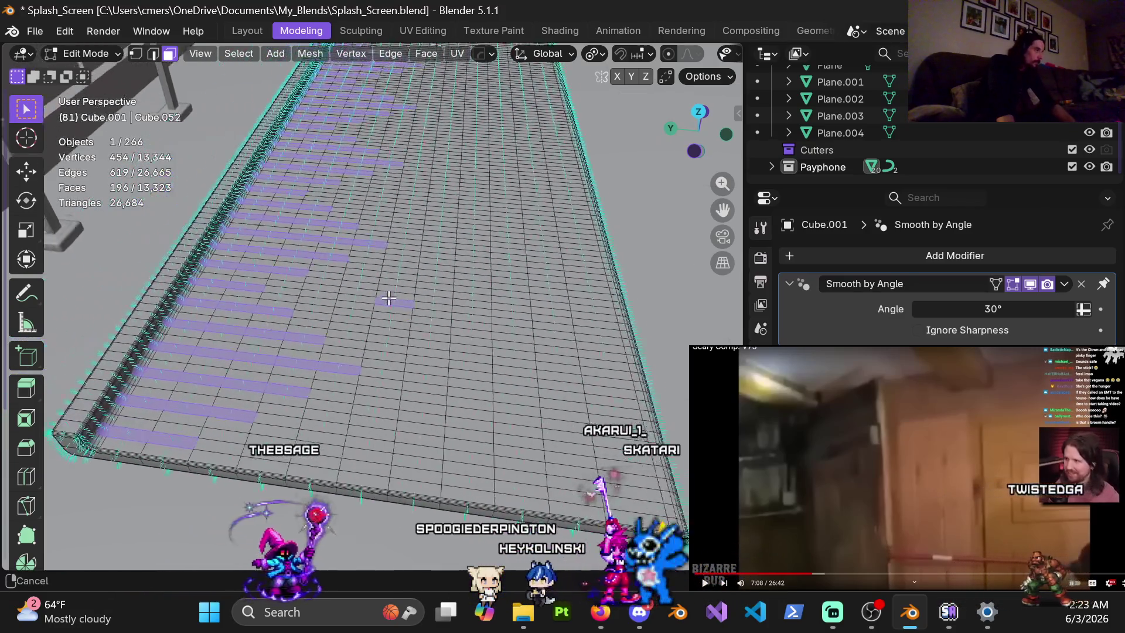
scroll(414, 299, down, 4)
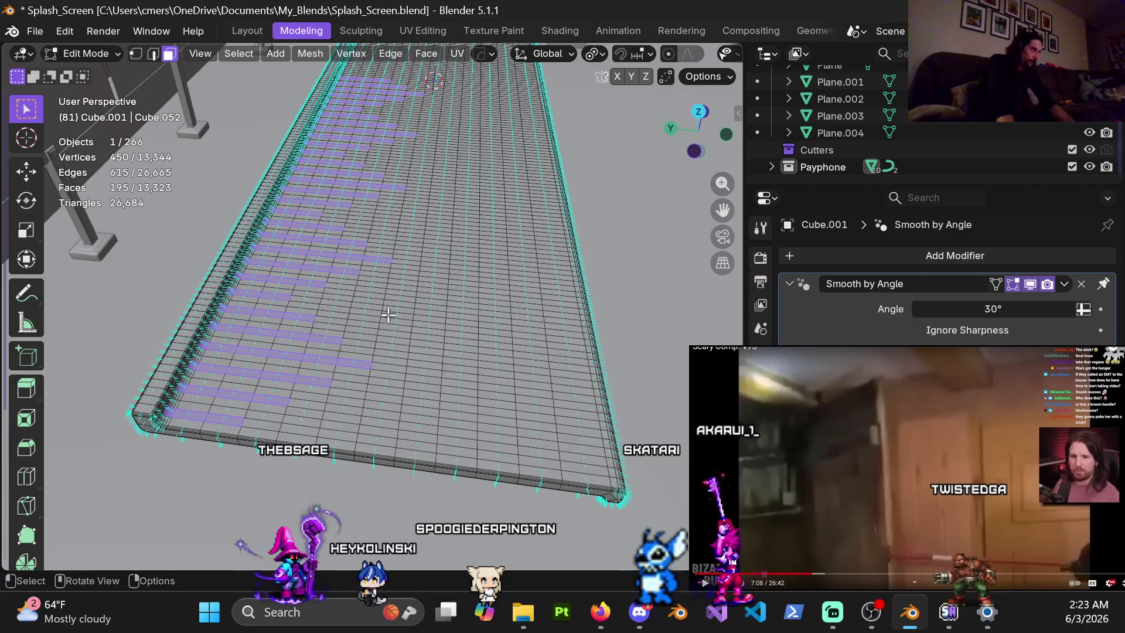
key(x)
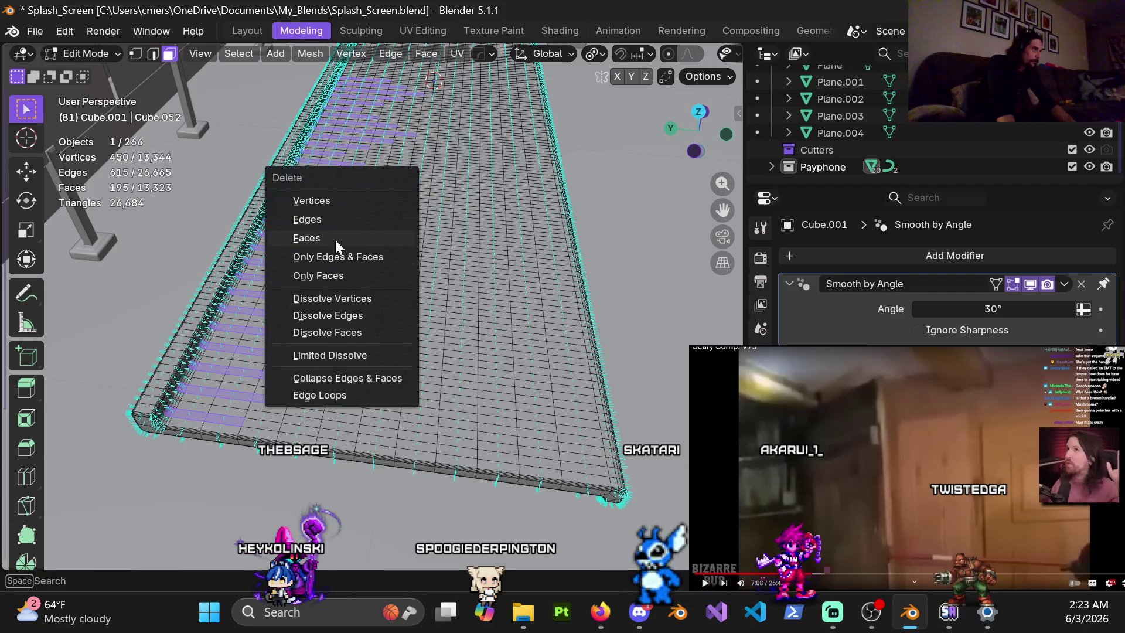
click(335, 240)
Add a single loop cut encircling the slab's rounded edge.
middle_drag(410, 282, 421, 297)
shift+middle_drag(503, 312, 346, 275)
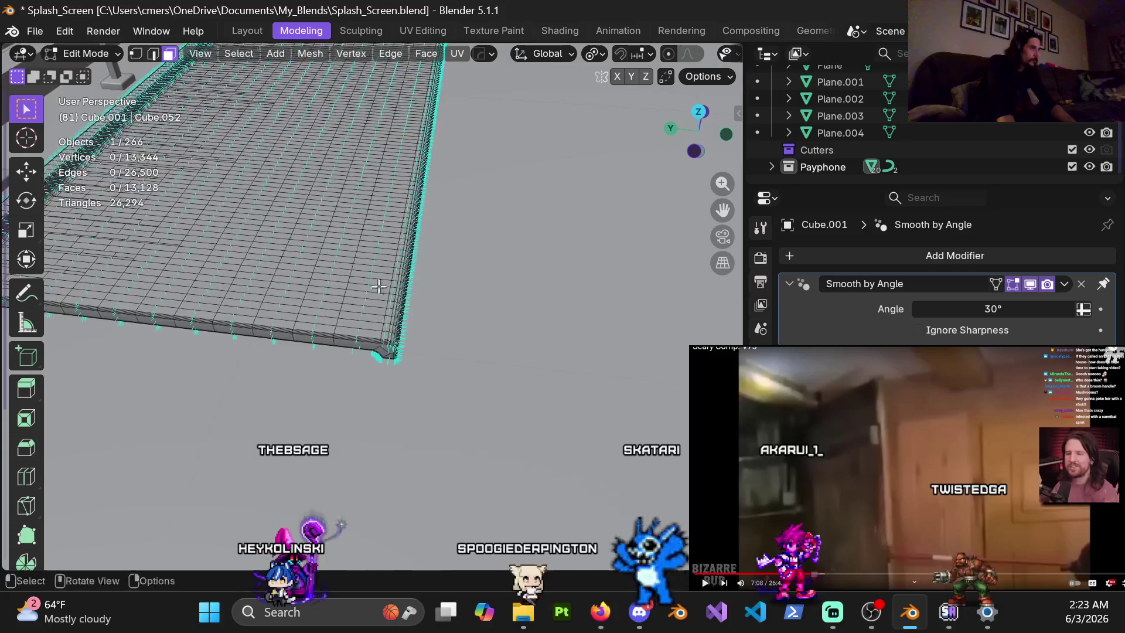
key(ctrl+r)
click(359, 342)
mouse_move(361, 341)
middle_down()
mouse_move(384, 301)
mouse_move(396, 310)
mouse_move(405, 205)
mouse_move(409, 253)
mouse_move(429, 258)
mouse_move(406, 234)
mouse_move(376, 266)
mouse_move(367, 259)
middle_up()
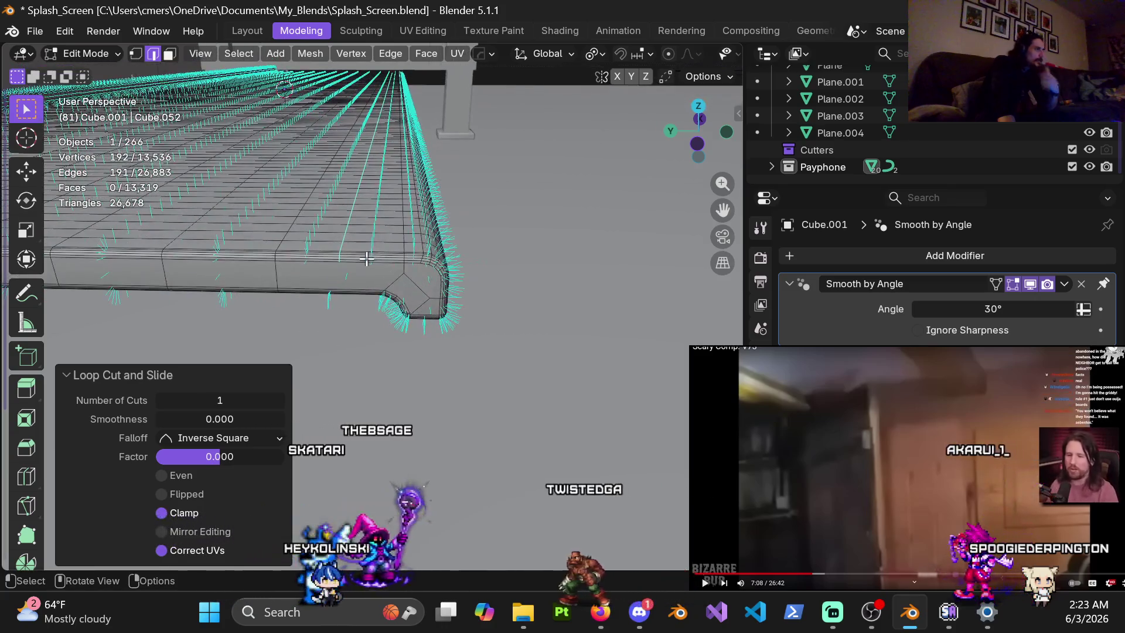
In vertex select, add a centred, unslid loop cut near the slab's rounded corner.
key(1)
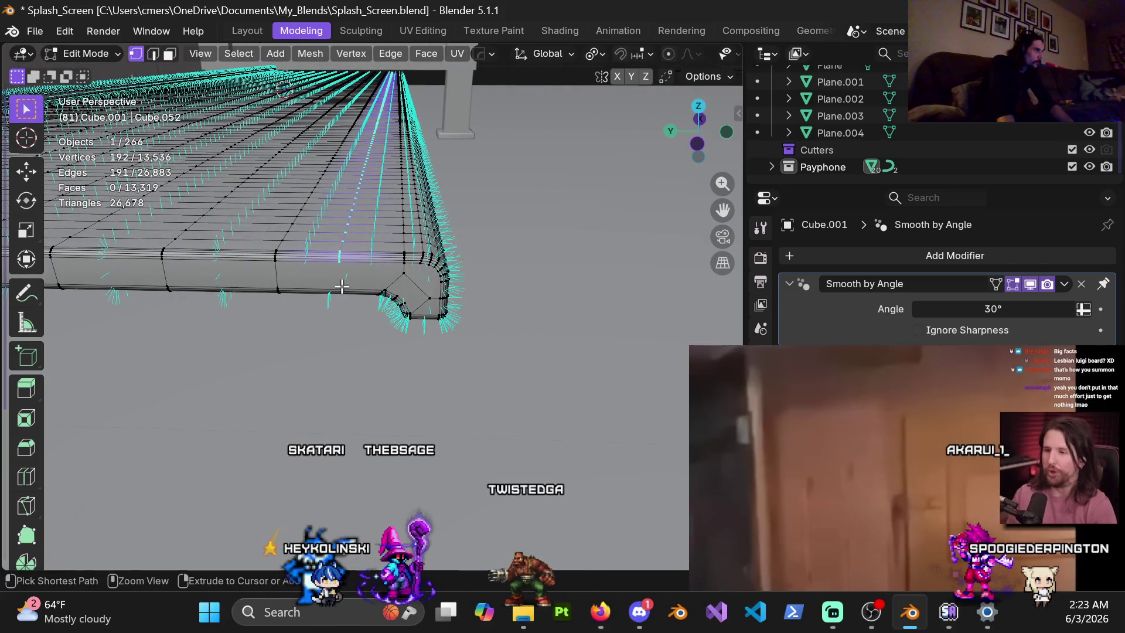
key(ctrl+r)
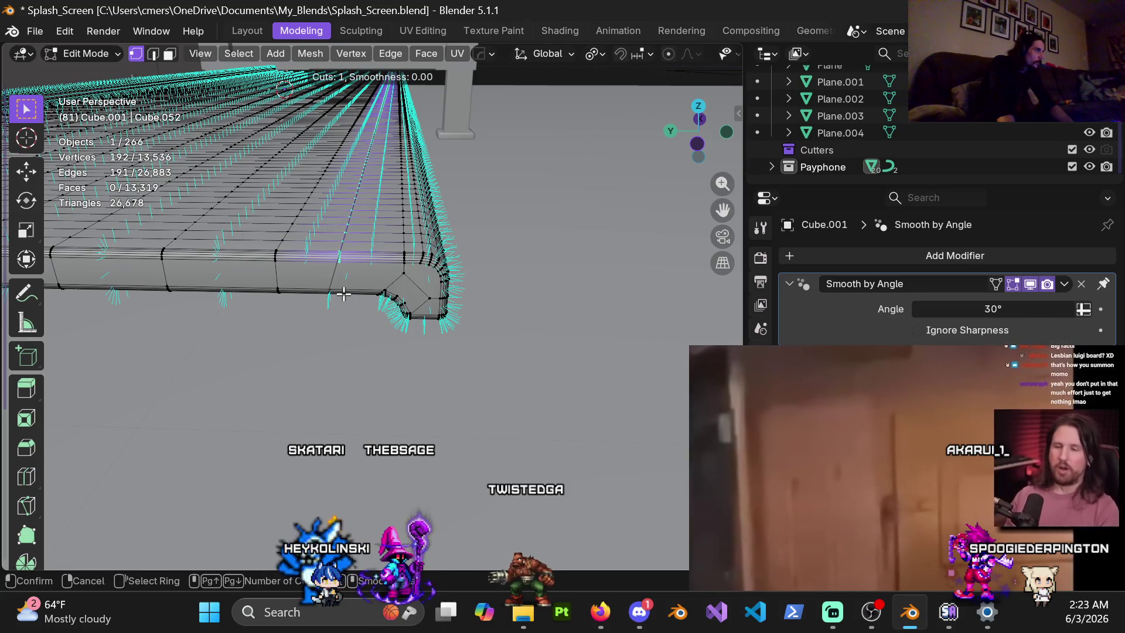
click(343, 294)
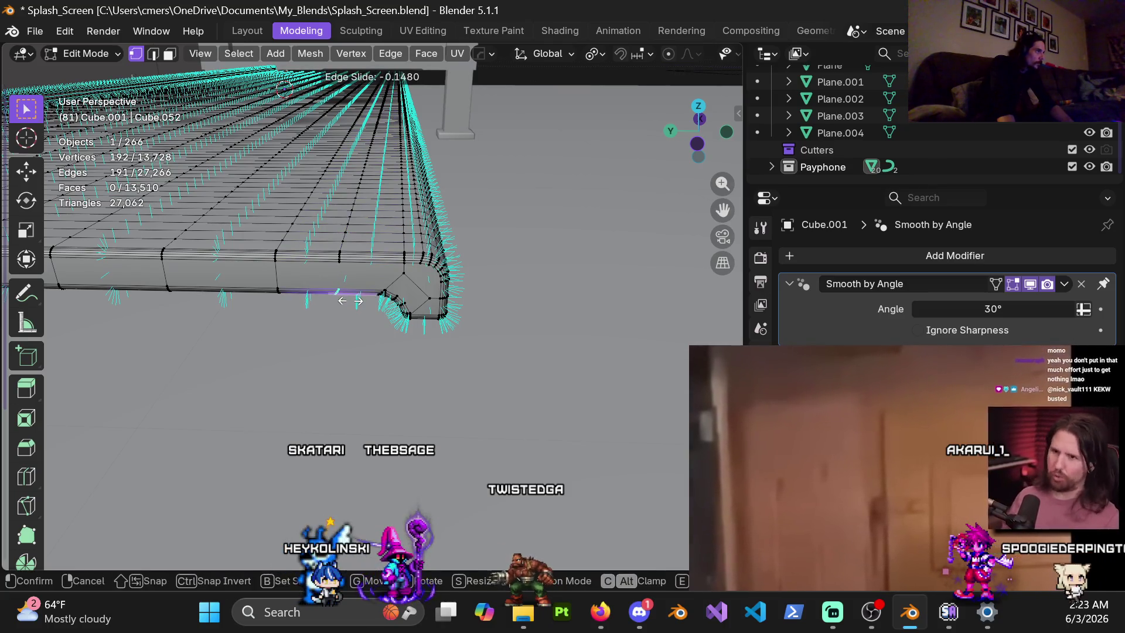
right_click(351, 301)
mouse_move(350, 301)
middle_down()
mouse_move(404, 233)
mouse_move(363, 329)
middle_up()
Knife a short two-point edge across the slab's side face.
key(k)
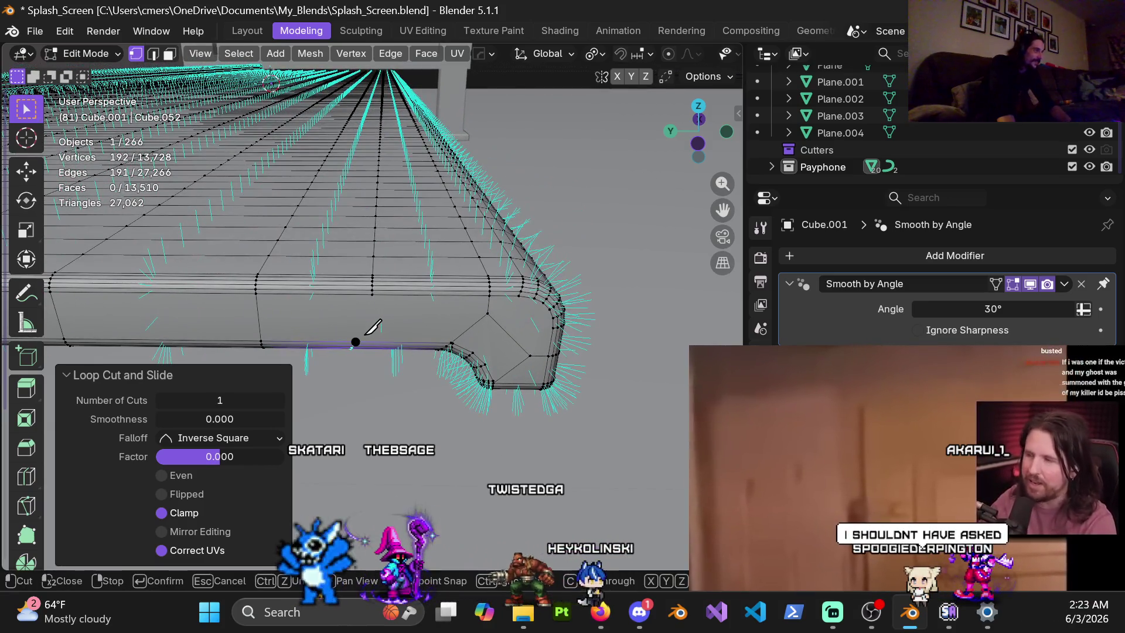
click(356, 341)
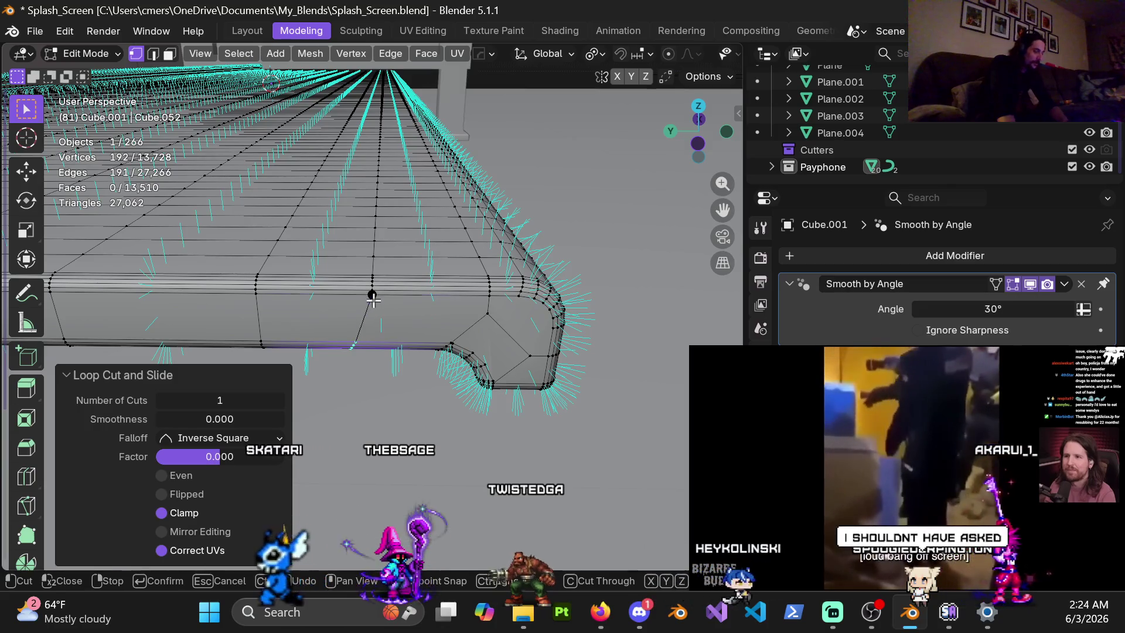
click(372, 296)
key(Return)
mouse_move(402, 299)
middle_down()
mouse_move(469, 246)
mouse_move(622, 174)
mouse_move(309, 166)
mouse_move(235, 78)
mouse_move(402, 256)
mouse_move(390, 213)
middle_up()
scroll(296, 233, up, 2)
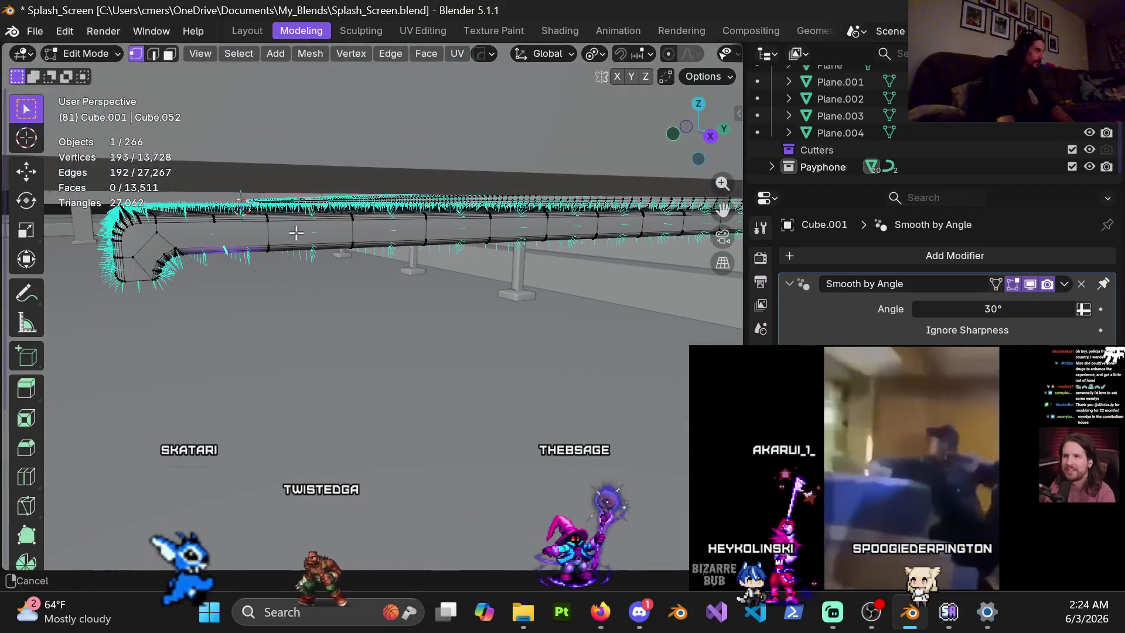
Add the lower side edge loop and scale both loops to zero along Y.
middle_drag(296, 233, 256, 233)
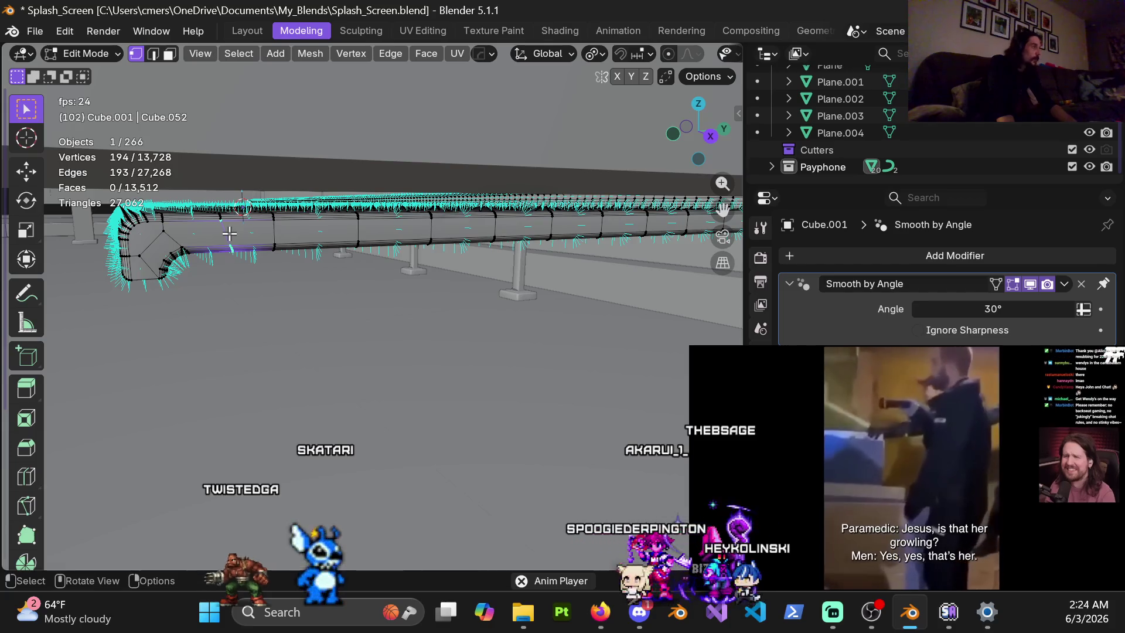
alt+shift+click(244, 252)
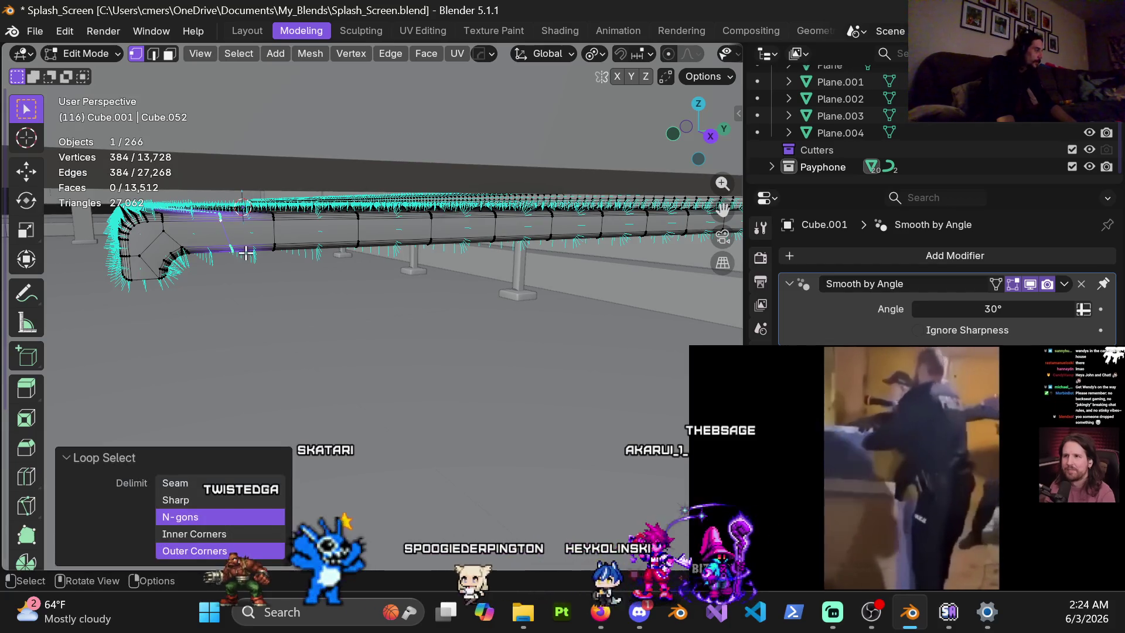
key(s)
key(x)
key(0)
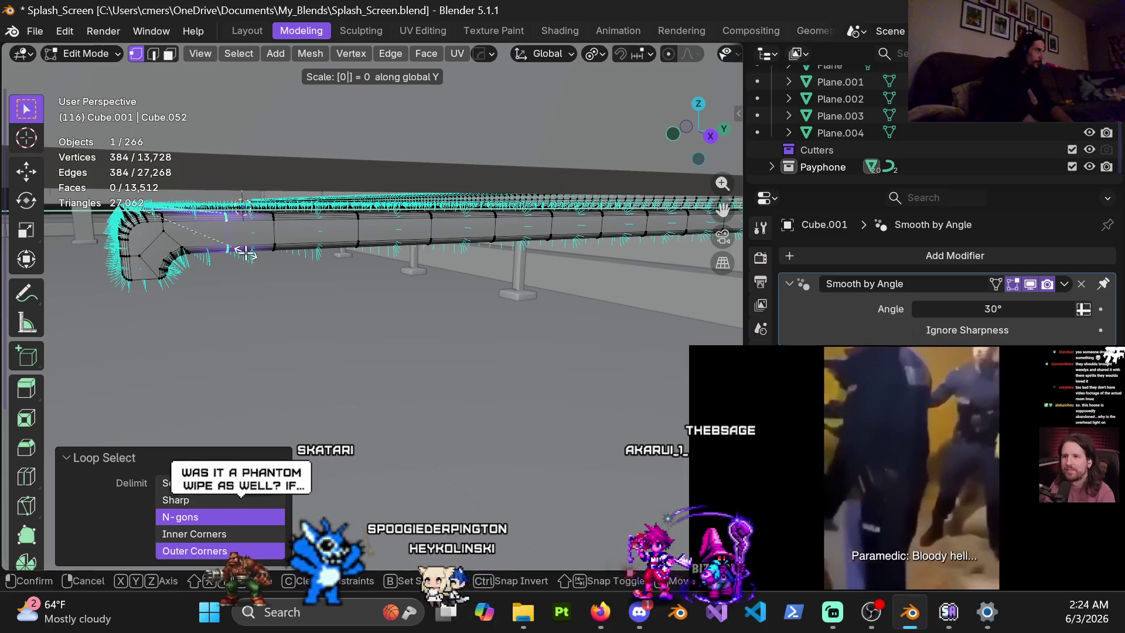
key(Return)
mouse_move(256, 189)
middle_down()
mouse_move(236, 221)
mouse_move(311, 238)
middle_up()
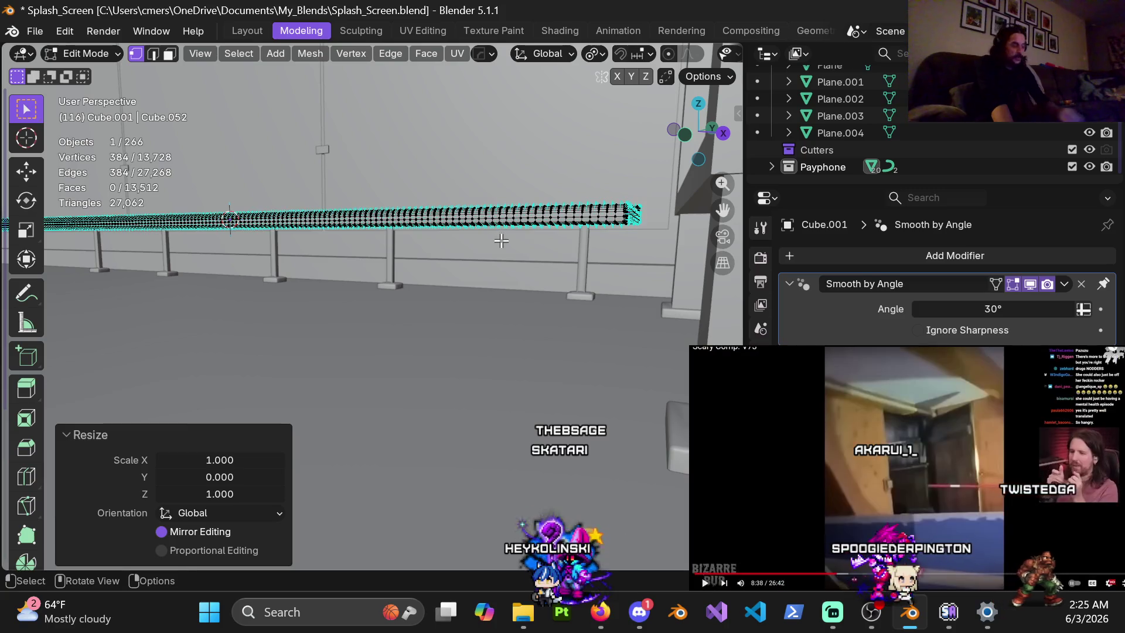
mouse_move(522, 233)
middle_down()
mouse_move(422, 354)
mouse_move(527, 265)
mouse_move(407, 314)
mouse_move(414, 334)
mouse_move(534, 256)
mouse_move(537, 322)
mouse_move(555, 265)
middle_up()
scroll(556, 265, up, 5)
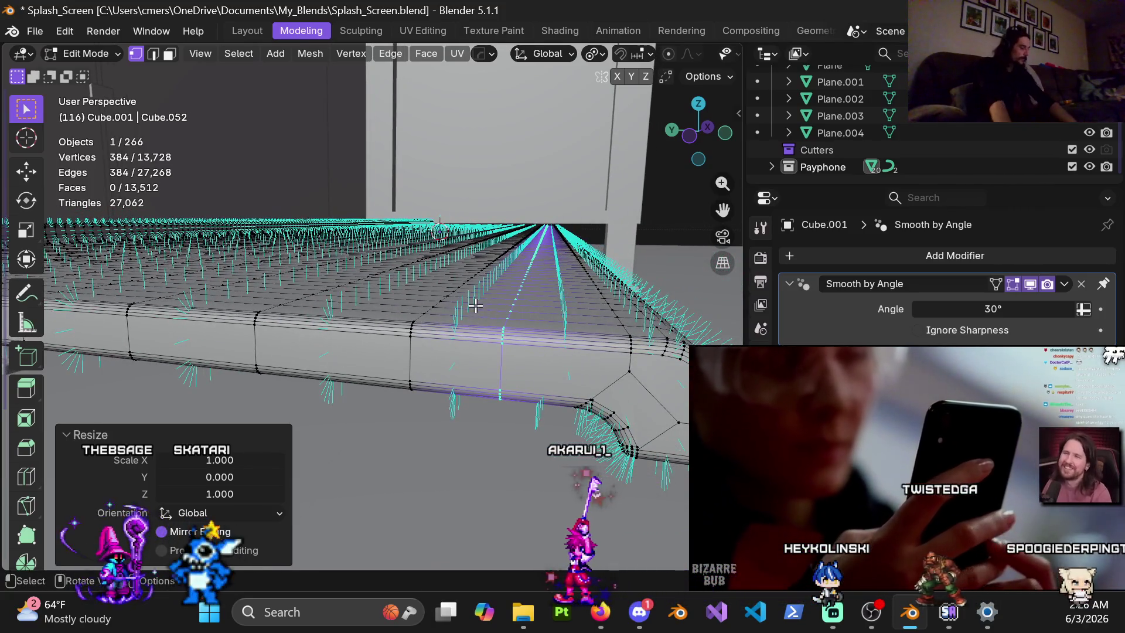
Shift the selected edges a small distance along the Y axis.
scroll(561, 309, up, 2)
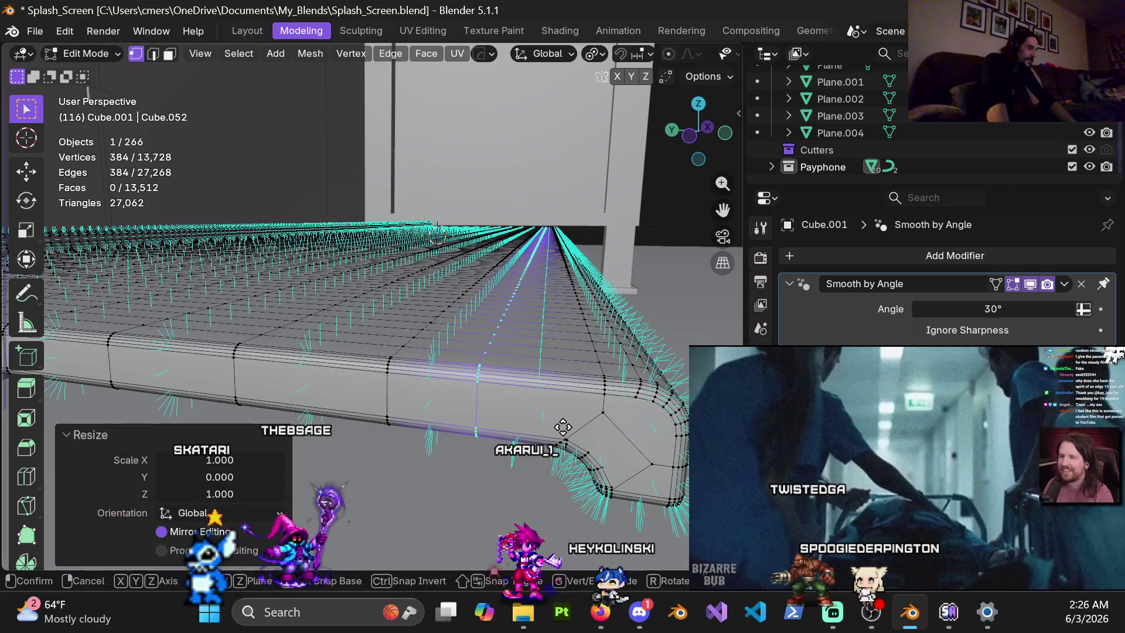
key(g)
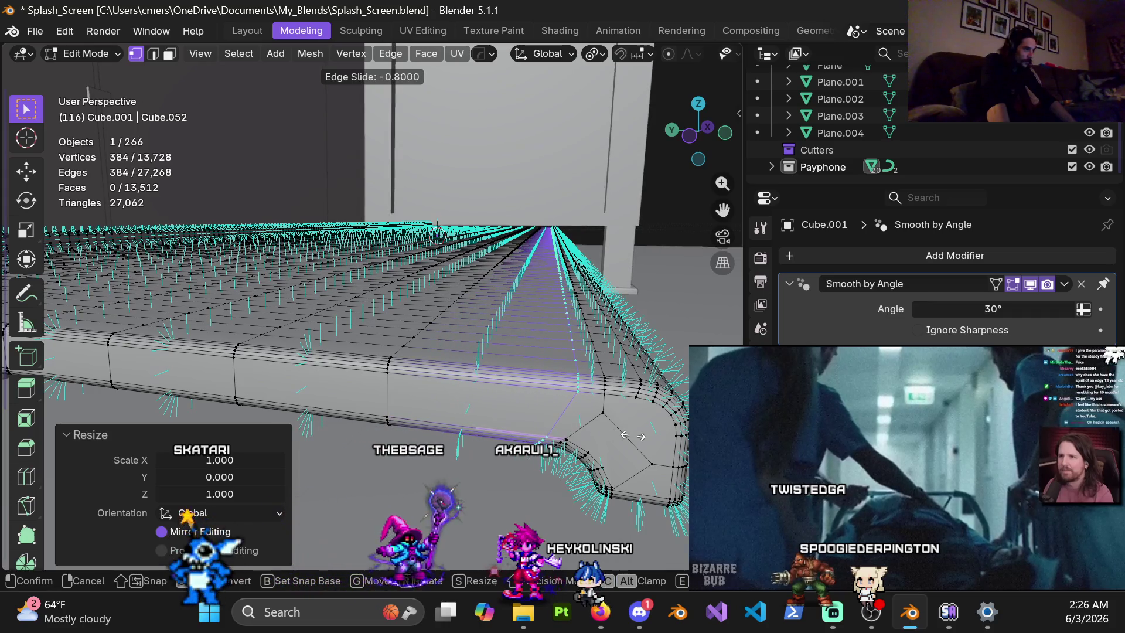
key(Escape)
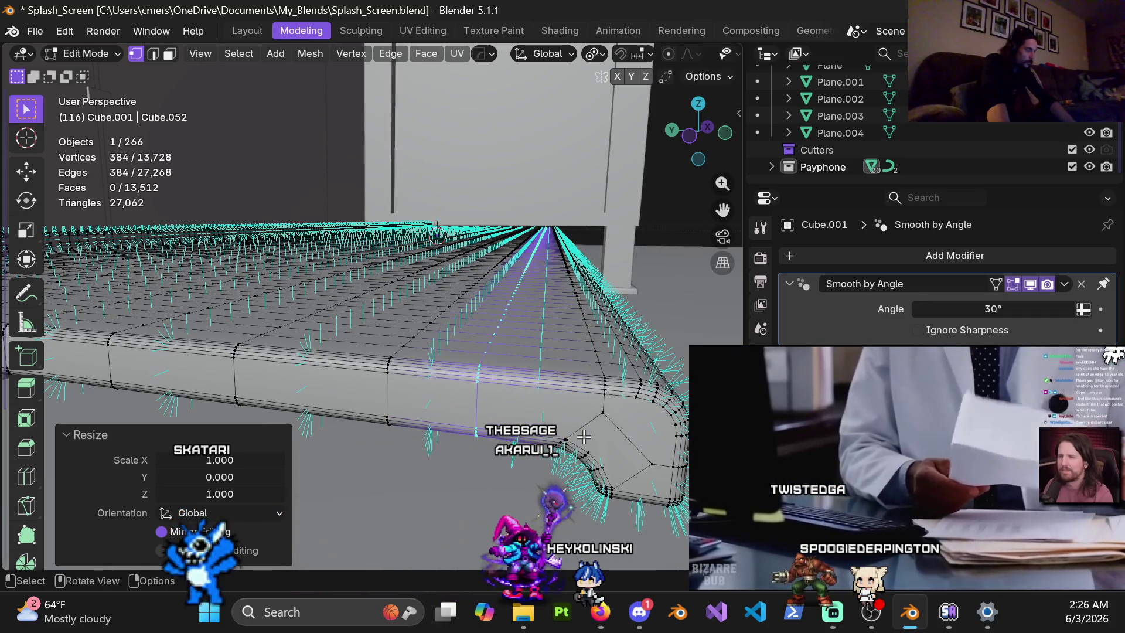
key(g)
key(y)
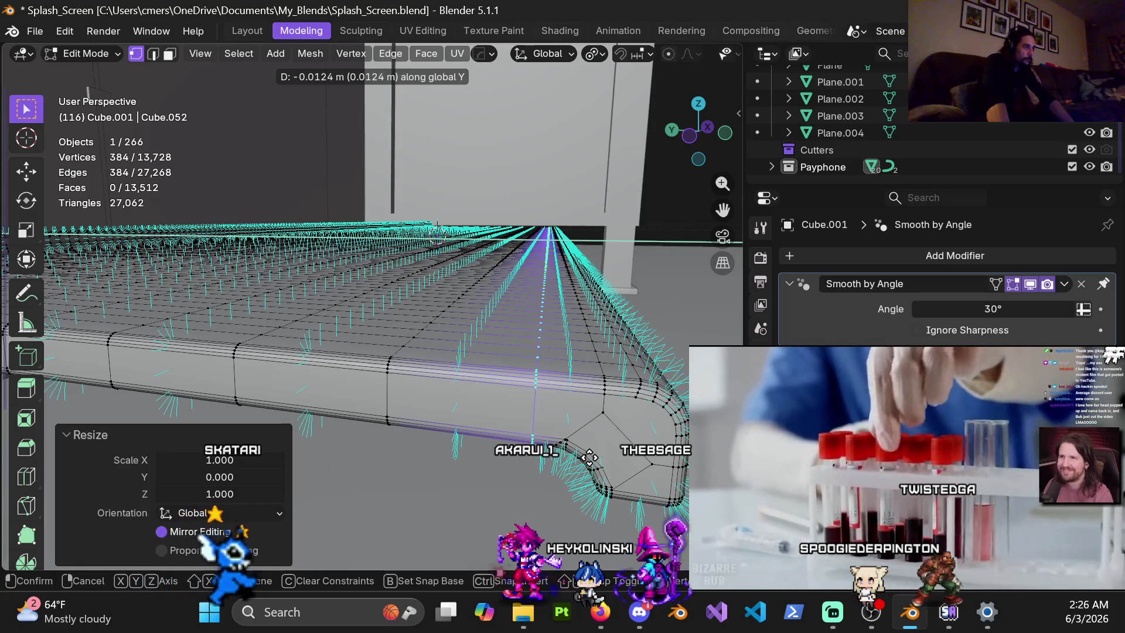
click(588, 454)
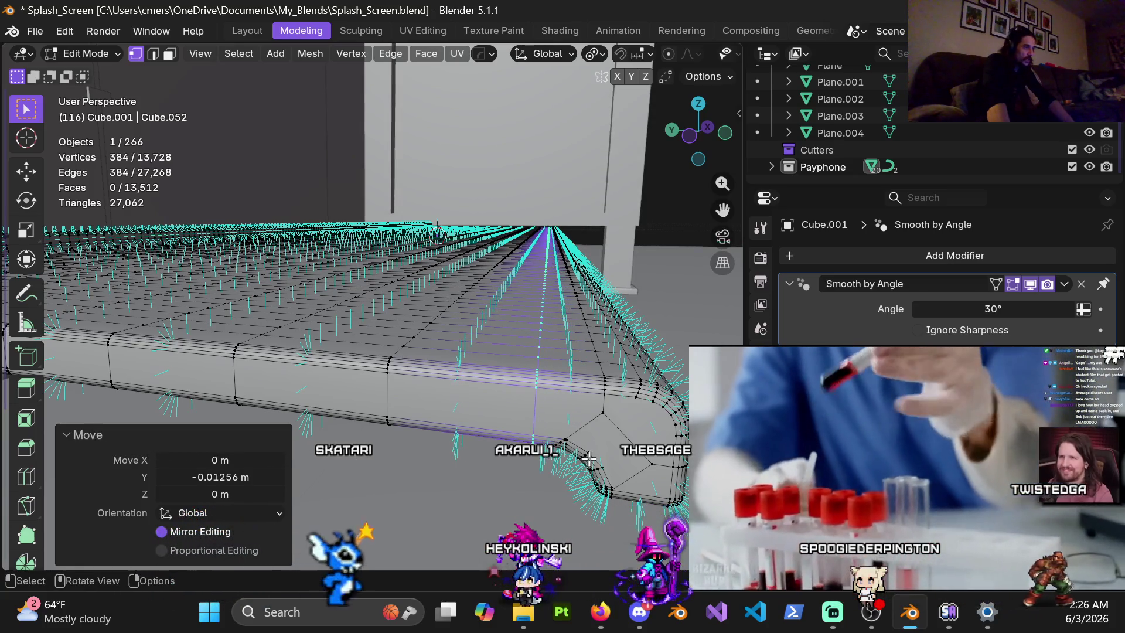
middle_drag(582, 407, 575, 351)
scroll(563, 275, up, 3)
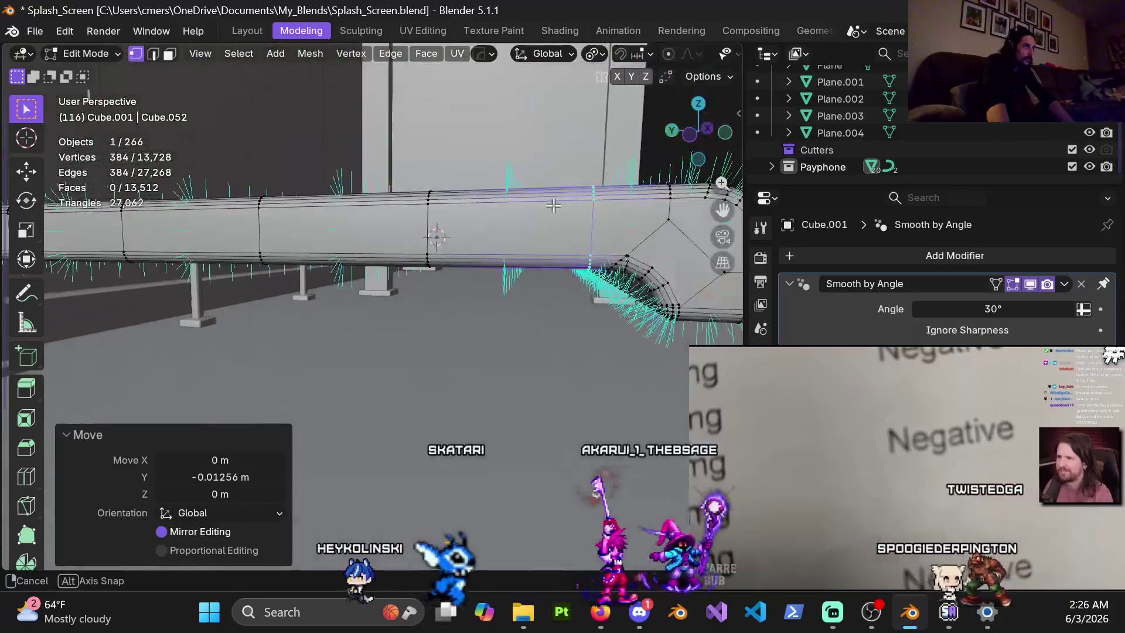
mouse_move(588, 266)
middle_down()
mouse_move(495, 324)
mouse_move(394, 353)
mouse_move(457, 273)
mouse_move(361, 350)
mouse_move(413, 337)
middle_up()
key(KP_7)
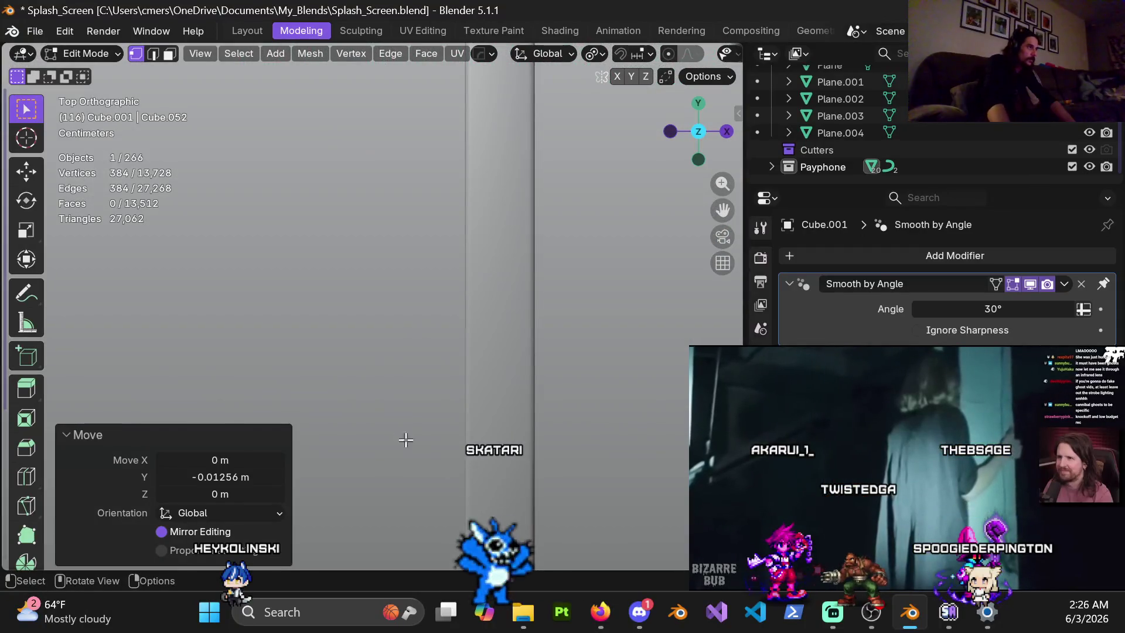
scroll(434, 321, down, 5)
Hide the Cube.040 payphone piece and re-enter Edit Mode on Cube.001.
key(Tab)
click(351, 294)
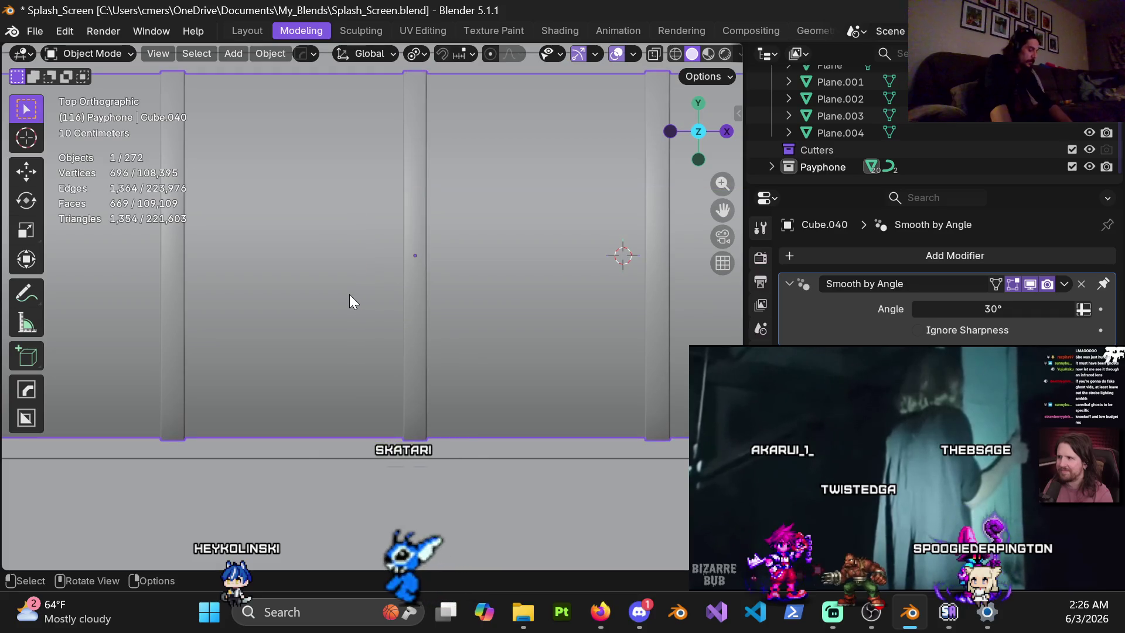
key(h)
click(427, 270)
key(ctrl+Tab)
click(613, 283)
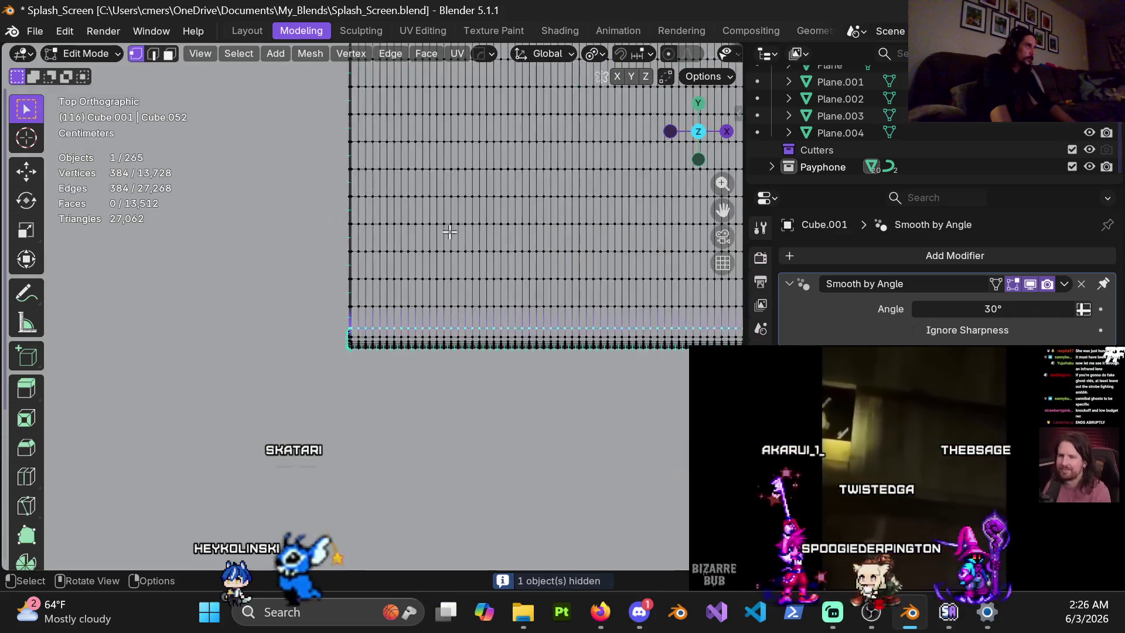
middle_drag(459, 244, 436, 217)
key(KP_7)
Switch to face select and pick the first two faces on the slab's long edge.
key(3)
scroll(388, 321, down, 2)
scroll(360, 310, up, 3)
middle_drag(360, 310, 362, 278)
mouse_move(357, 250)
middle_down()
mouse_move(390, 186)
mouse_move(459, 173)
mouse_move(420, 178)
mouse_move(442, 191)
mouse_move(557, 160)
mouse_move(468, 263)
middle_up()
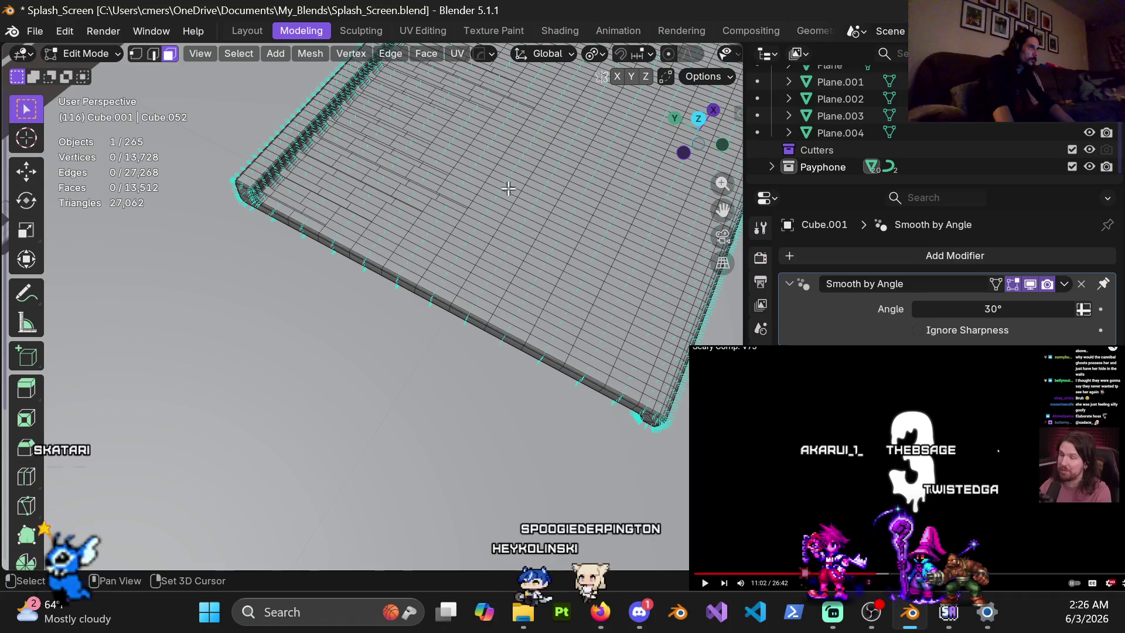
mouse_move(346, 229)
middle_down()
mouse_move(369, 249)
mouse_move(354, 212)
middle_up()
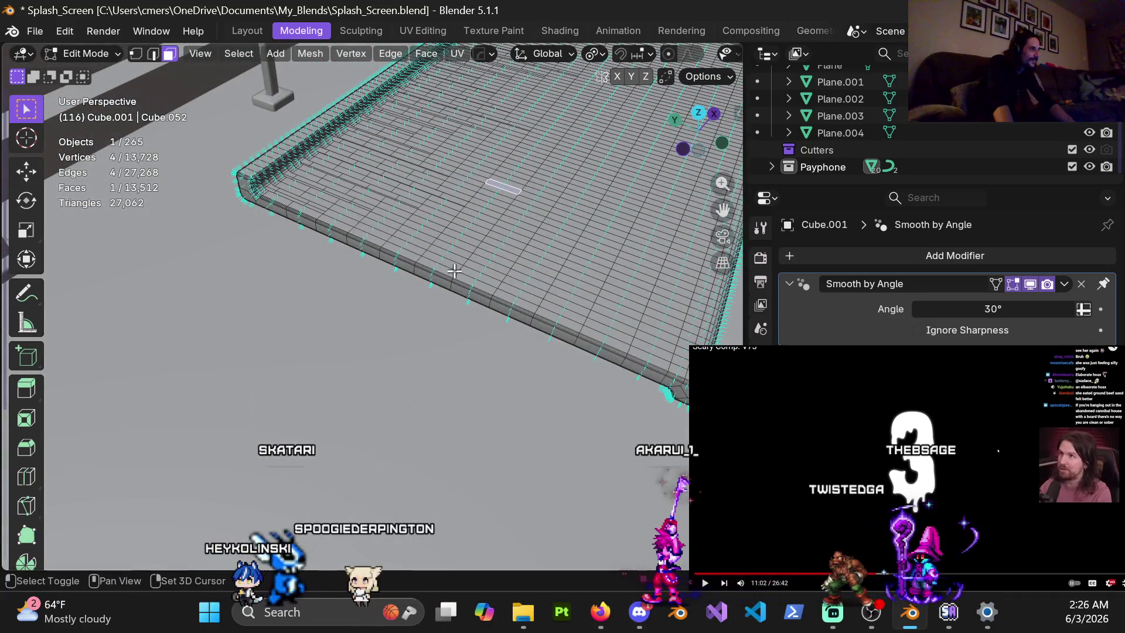
shift+click(491, 280)
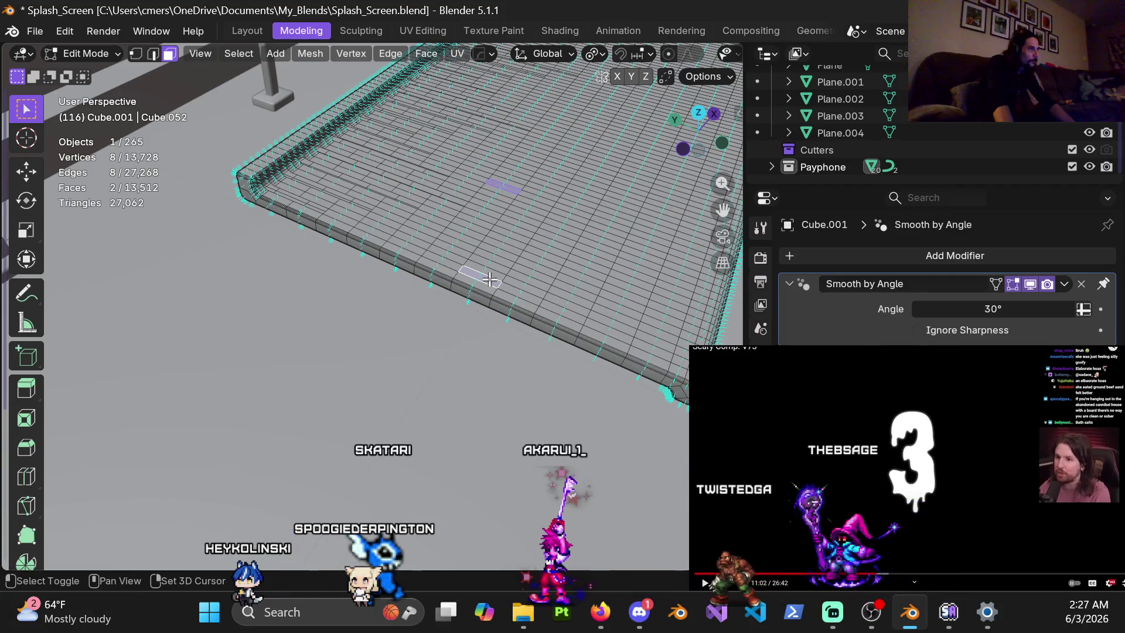
mouse_move(492, 280)
middle_down()
mouse_move(363, 290)
mouse_move(406, 268)
middle_up()
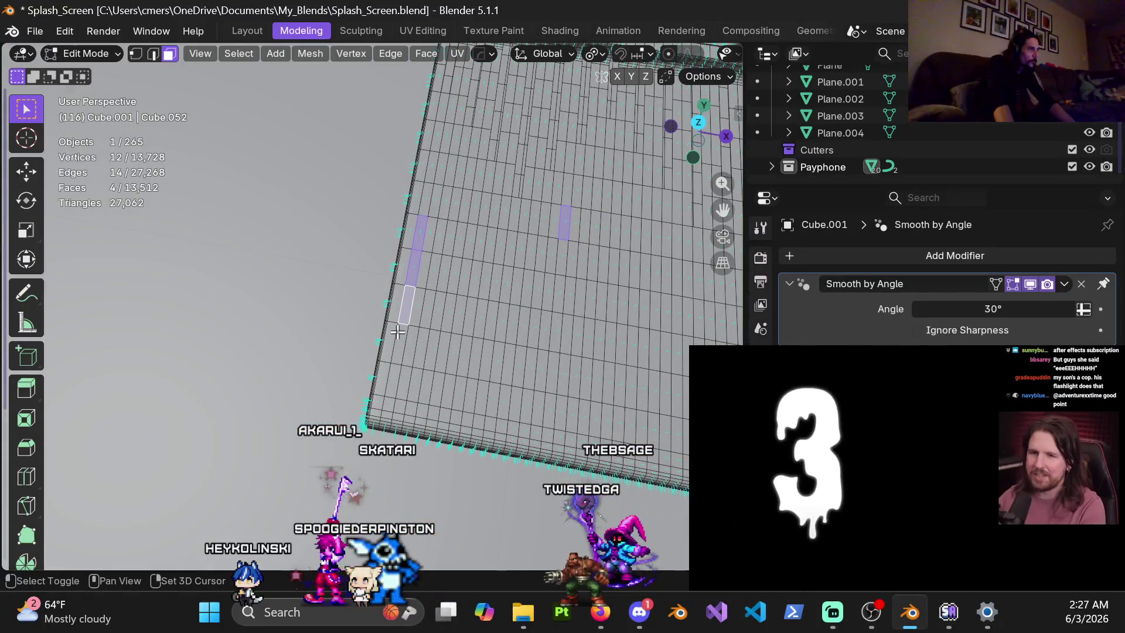
shift+click(401, 368)
Add two more edge faces further along toward the slab's corner.
mouse_move(393, 384)
middle_down()
mouse_move(560, 202)
mouse_move(382, 314)
mouse_move(390, 328)
mouse_move(413, 267)
mouse_move(492, 293)
mouse_move(471, 303)
middle_up()
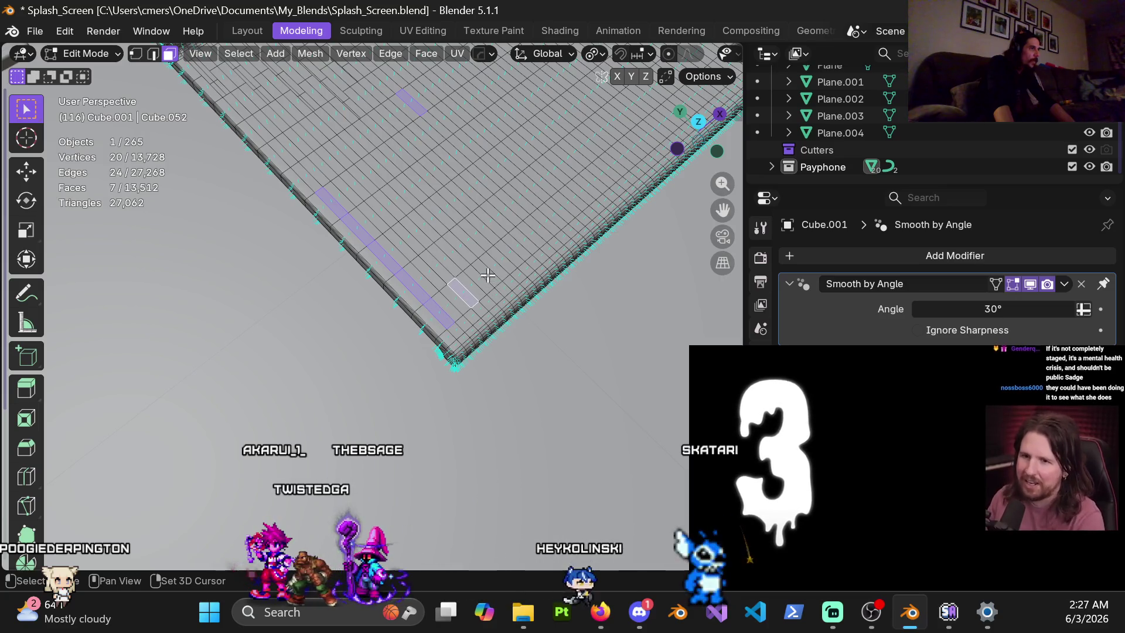
mouse_move(488, 274)
shift+middle_down()
mouse_move(497, 226)
mouse_move(445, 196)
mouse_move(313, 196)
shift+middle_up()
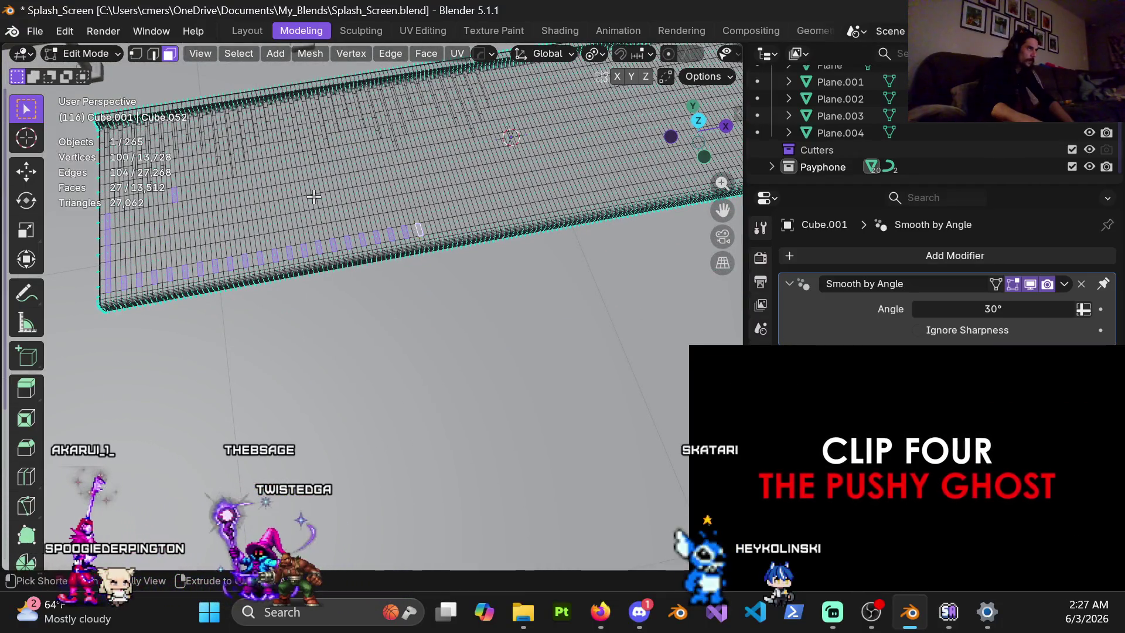
ctrl+click(527, 210)
mouse_move(528, 210)
ctrl+middle_down()
mouse_move(599, 239)
mouse_move(375, 181)
mouse_move(165, 276)
mouse_move(369, 306)
mouse_move(302, 310)
mouse_move(357, 325)
ctrl+middle_up()
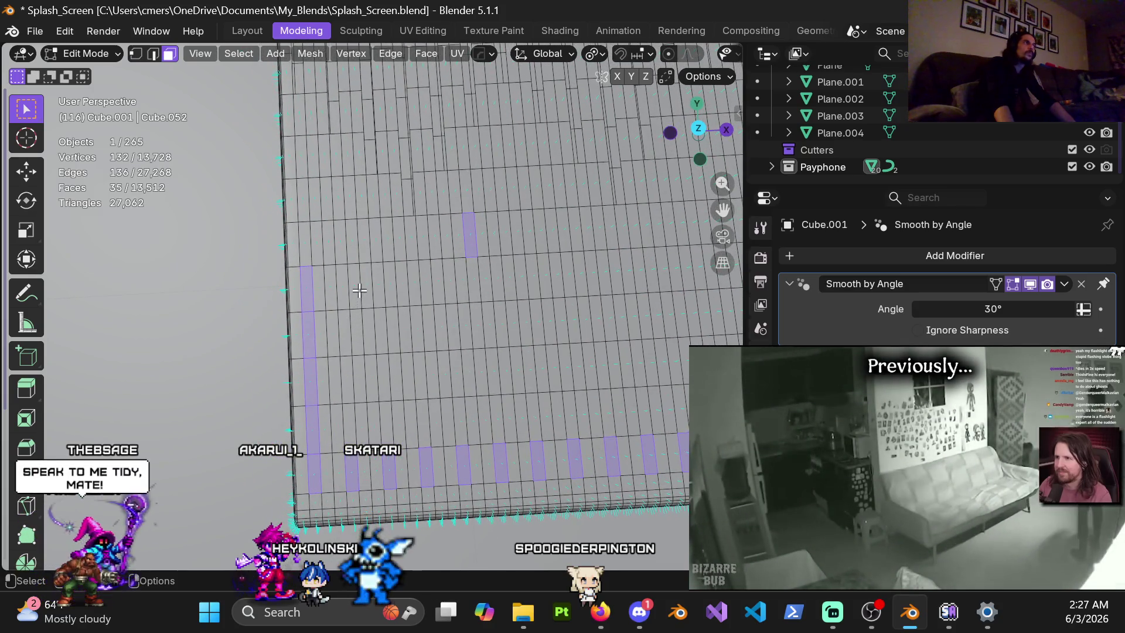
shift+click(347, 335)
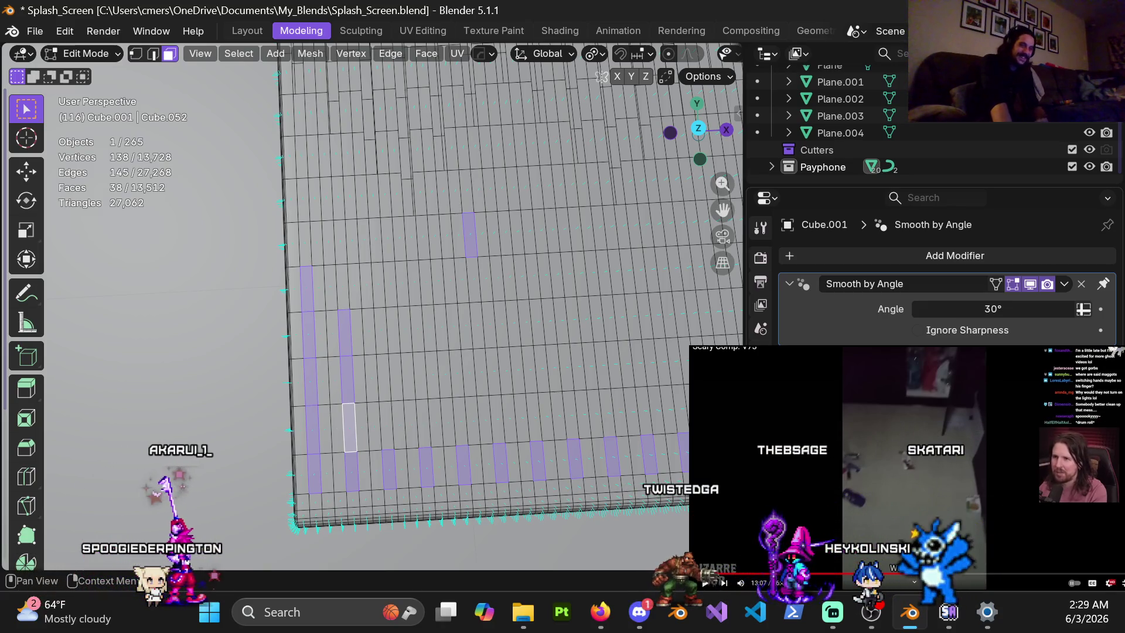
Add one more face beside the strips to start the next bar.
mouse_move(935, 497)
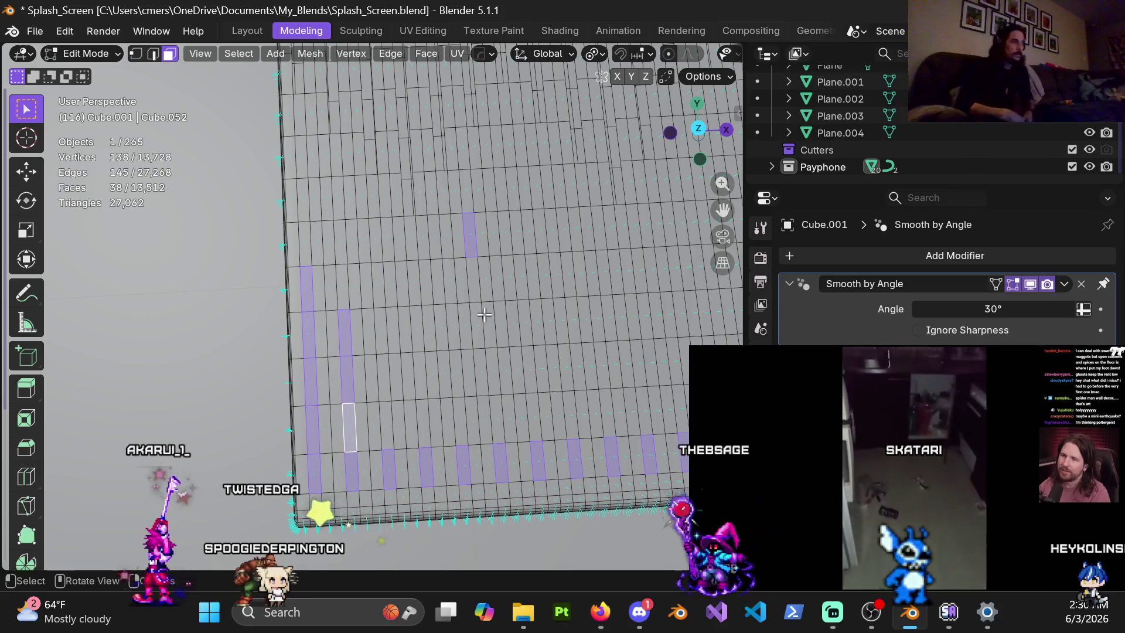
shift+click(385, 425)
Build four more staggered column strips, two to three faces tall, beside the first ones.
shift+click(382, 374)
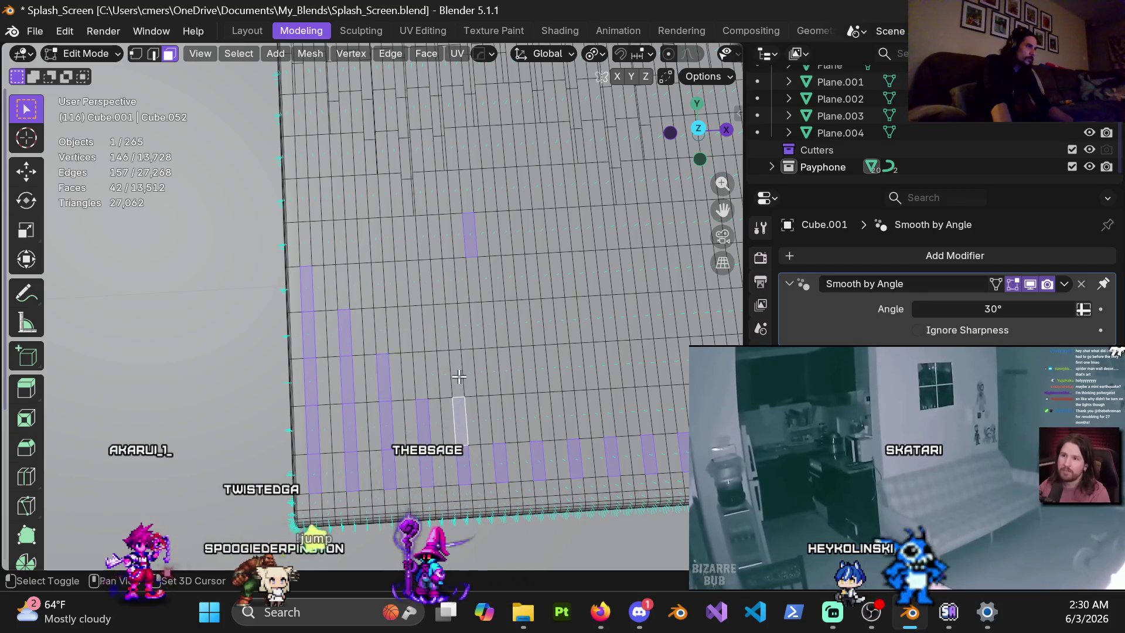
shift+click(495, 415)
shift+click(492, 369)
shift+click(490, 325)
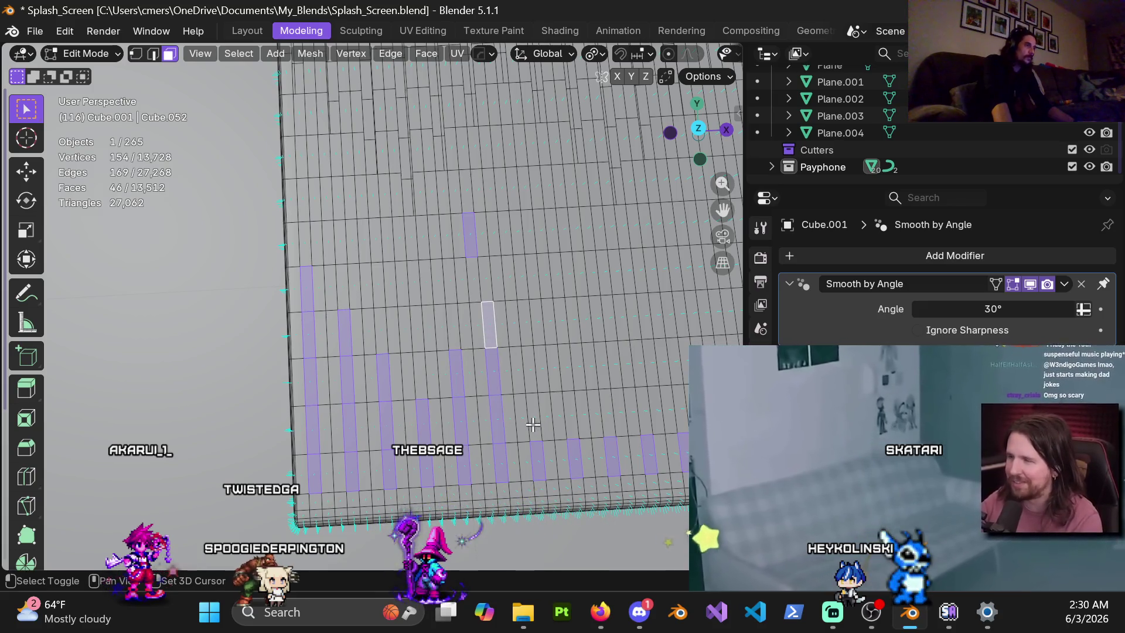
shift+click(532, 413)
shift+click(528, 369)
shift+click(526, 325)
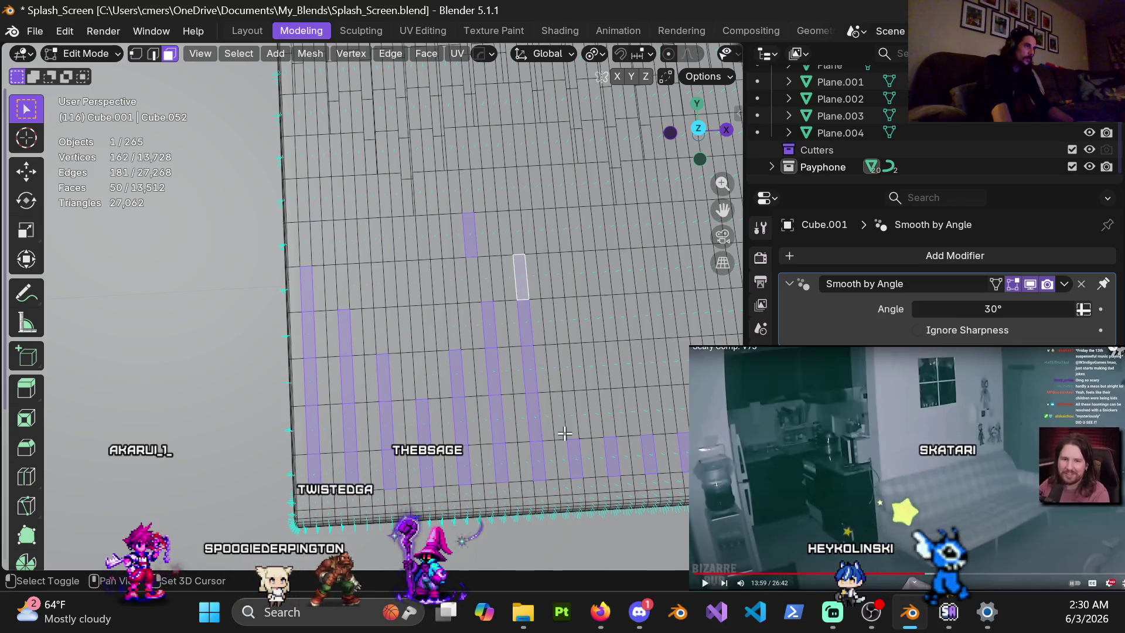
shift+click(559, 322)
shift+click(565, 369)
shift+click(570, 415)
shift+click(602, 364)
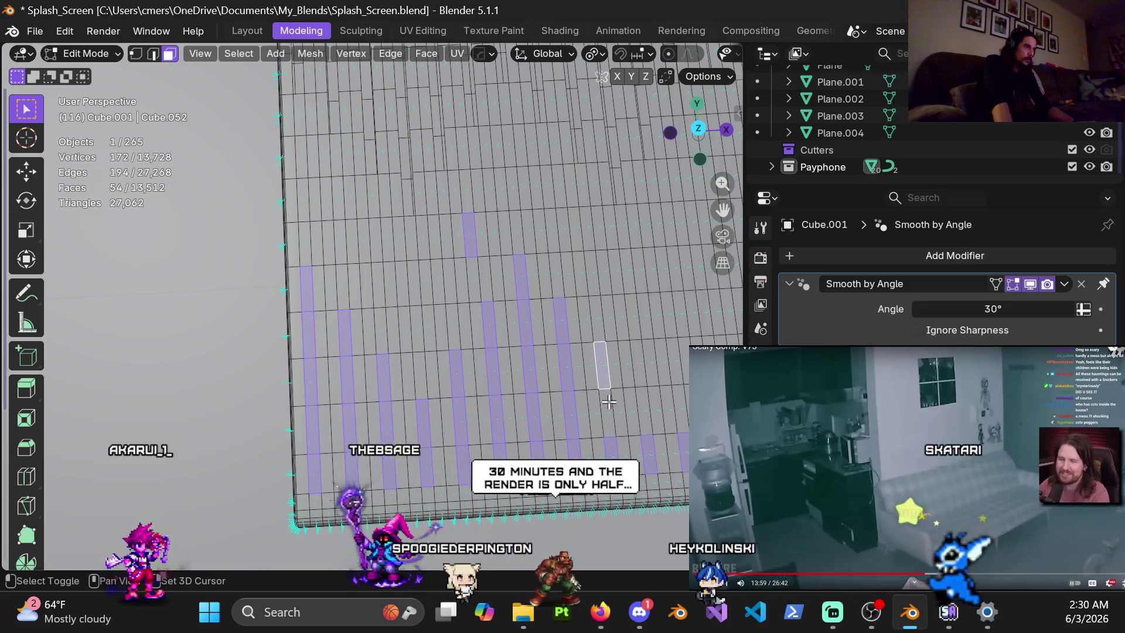
shift+click(611, 404)
shift+click(646, 410)
Select two more columns further along, trimming an extra face from one strip.
shift+middle_drag(652, 408, 479, 413)
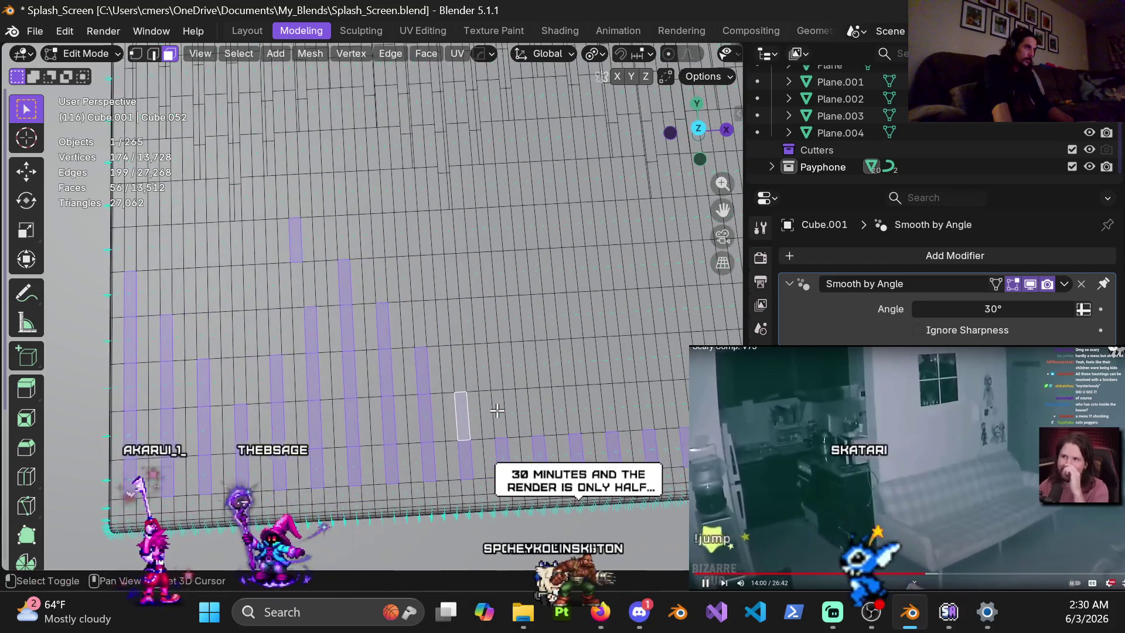
shift+click(498, 413)
shift+click(495, 366)
shift+click(490, 321)
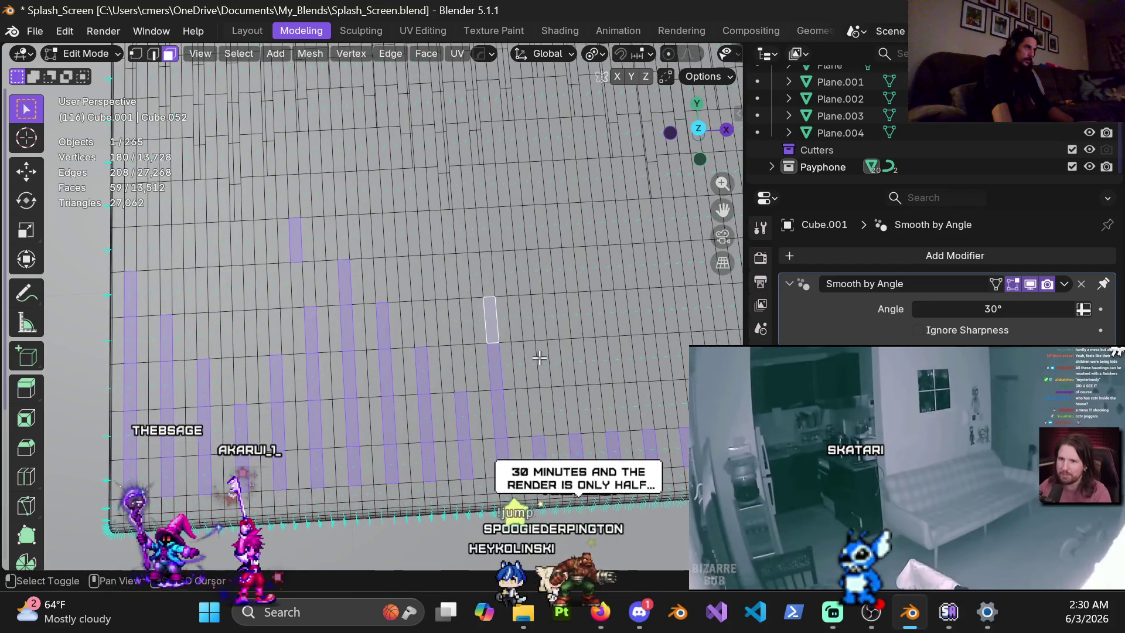
shift+click(535, 411)
shift+click(535, 361)
shift+click(536, 319)
shift+click(521, 271)
shift+click(516, 318)
shift+click(516, 321)
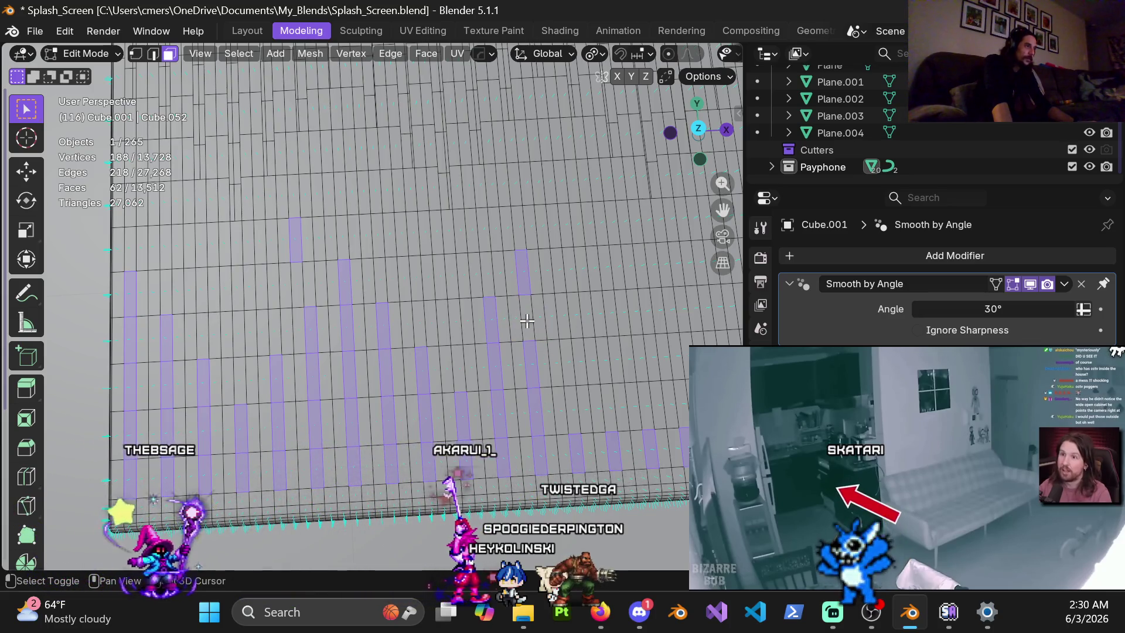
Continue with shorter one- to three-face strips, undoing one misplaced face.
shift+middle_drag(558, 367, 459, 376)
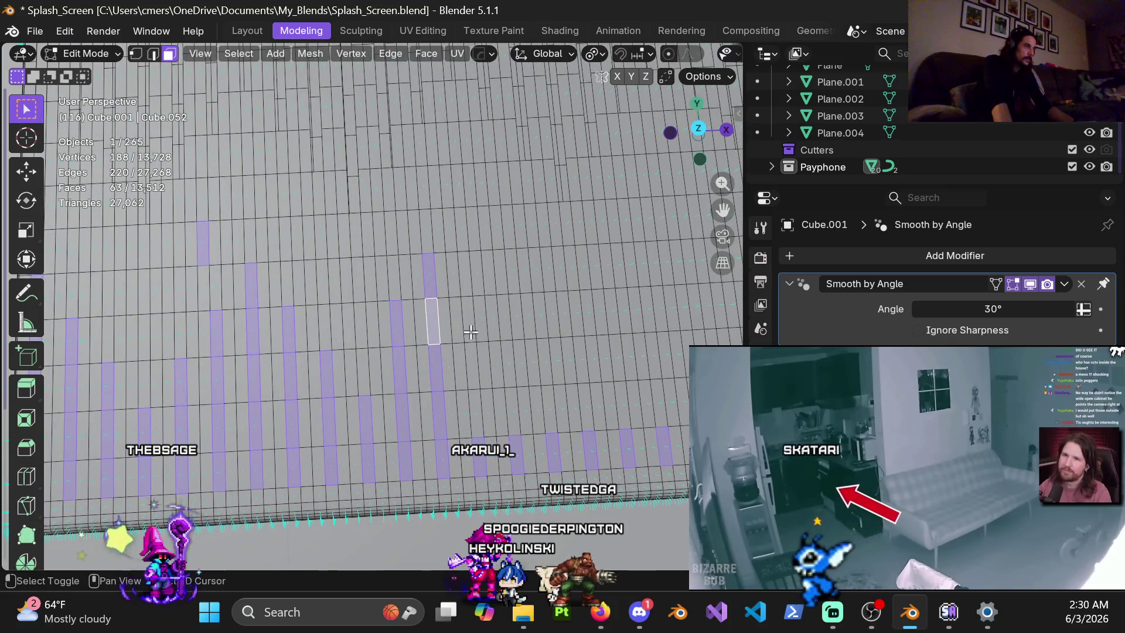
shift+click(479, 358)
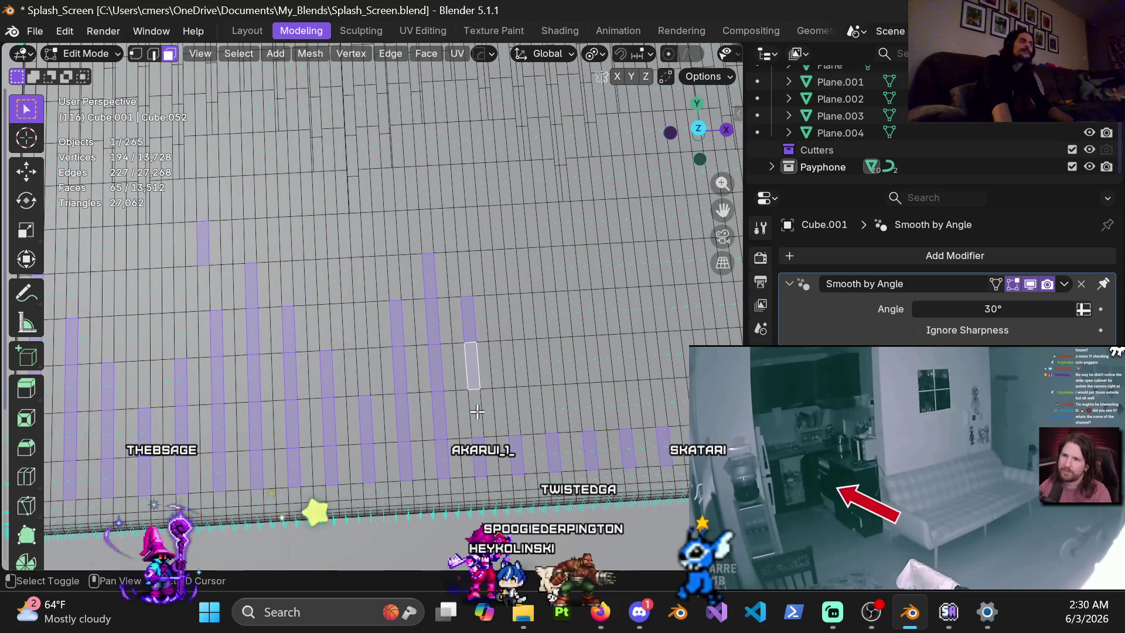
shift+click(476, 412)
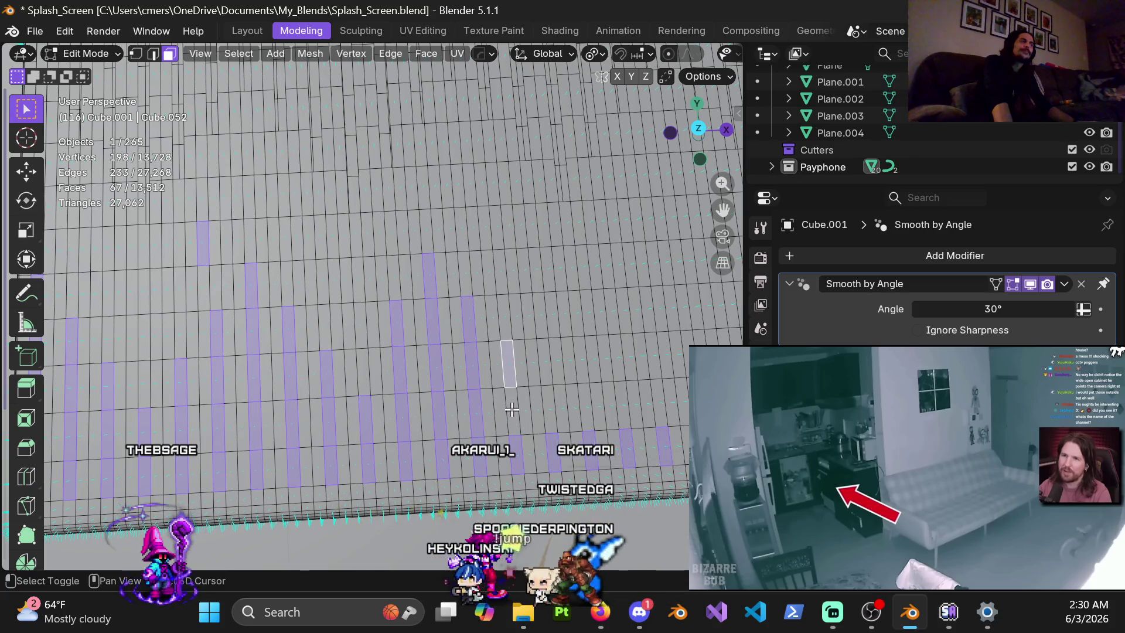
shift+click(554, 403)
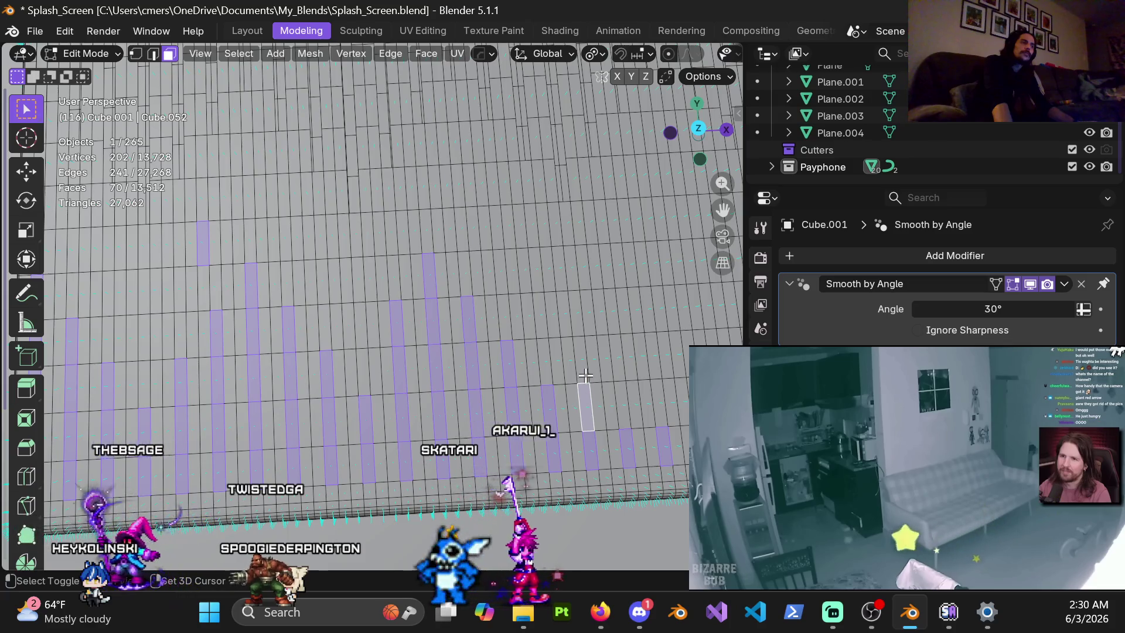
shift+click(578, 315)
shift+middle_drag(581, 350, 438, 373)
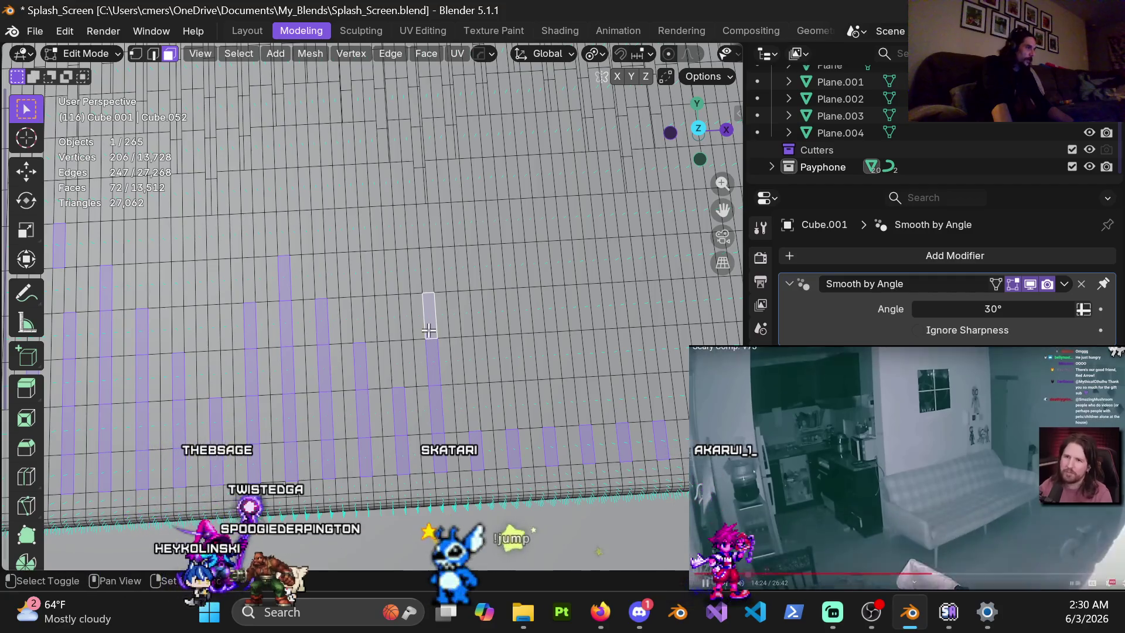
key(ctrl+z)
shift+click(467, 362)
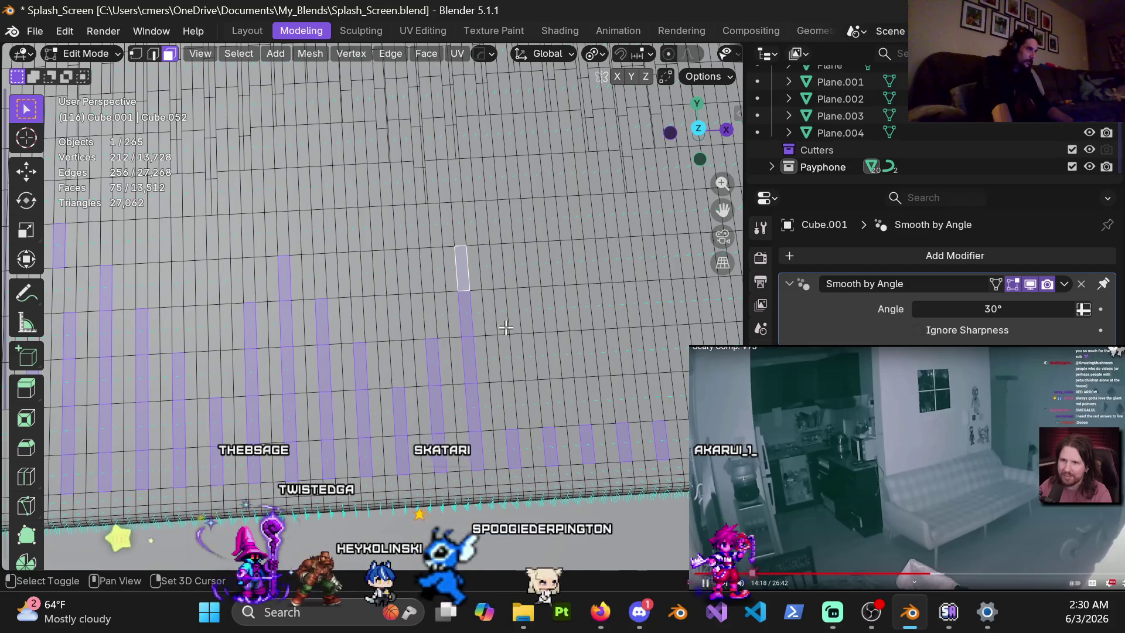
shift+click(506, 359)
shift+click(509, 404)
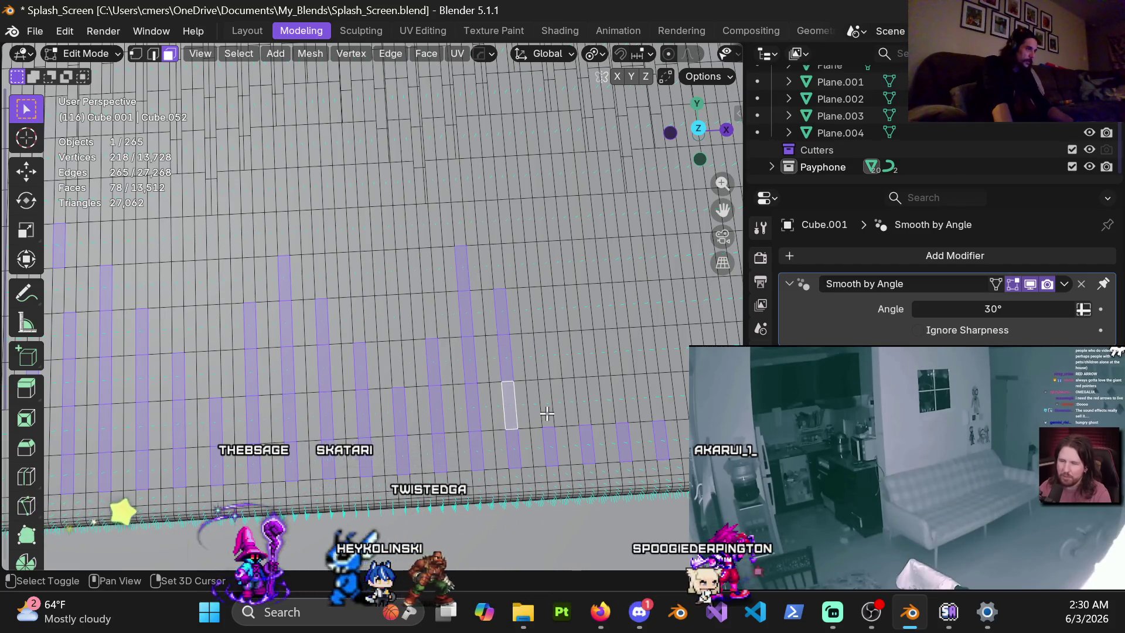
shift+click(560, 404)
Add three more column strips of two to three faces, trimming one strip's top face.
shift+middle_drag(560, 404, 546, 415)
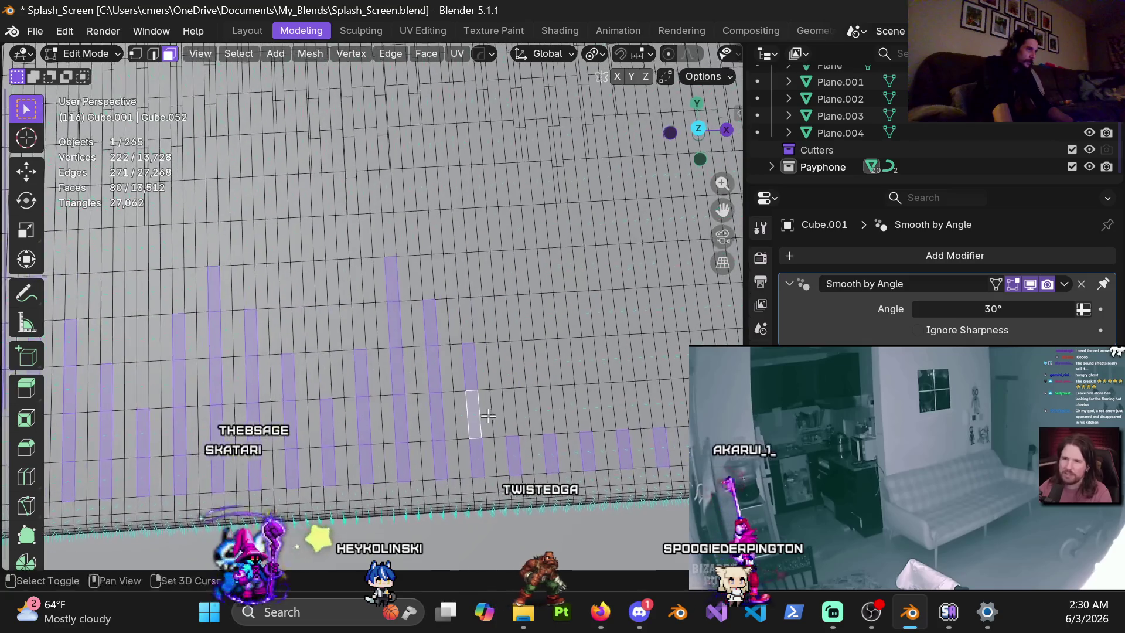
shift+click(549, 410)
shift+click(554, 364)
shift+click(561, 315)
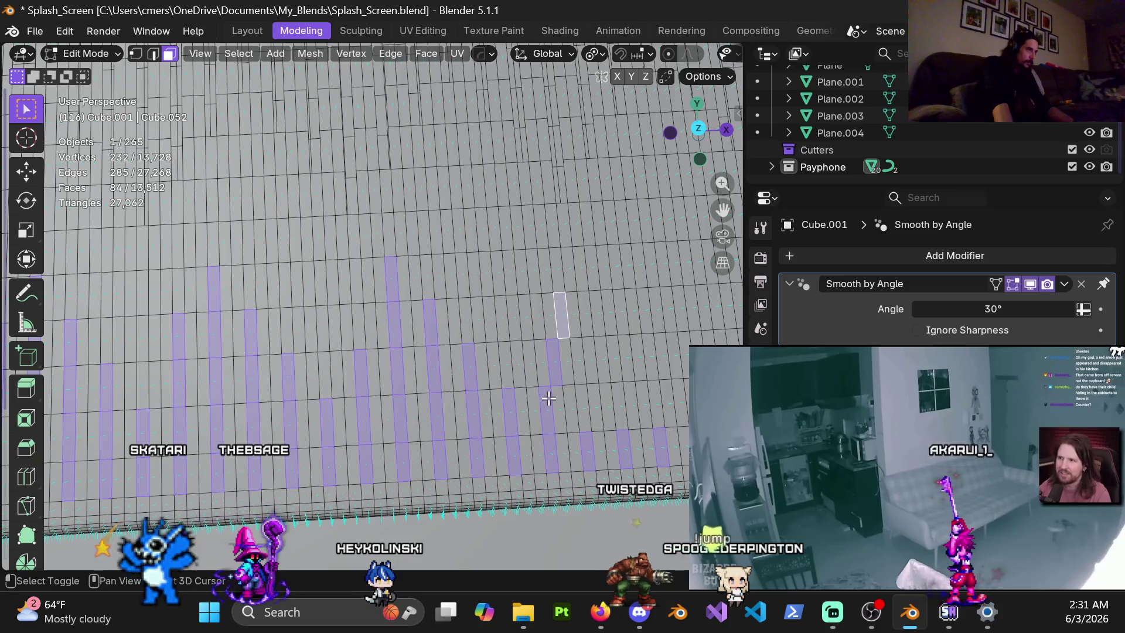
shift+click(561, 322)
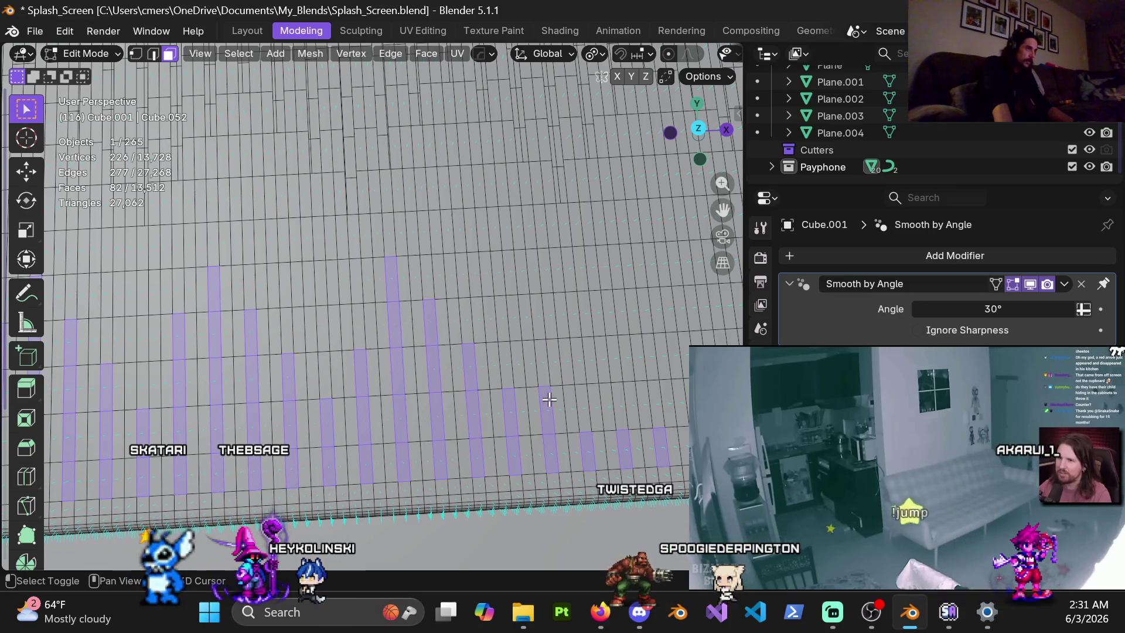
shift+click(586, 410)
shift+click(579, 363)
shift+click(576, 324)
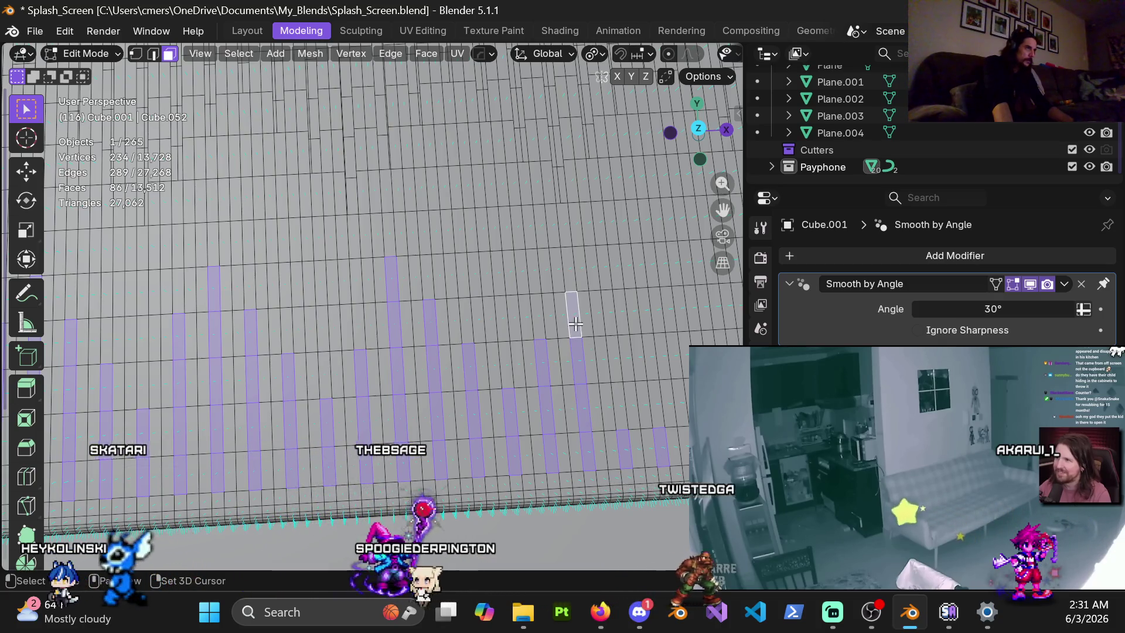
shift+middle_drag(576, 324, 610, 349)
shift+click(472, 431)
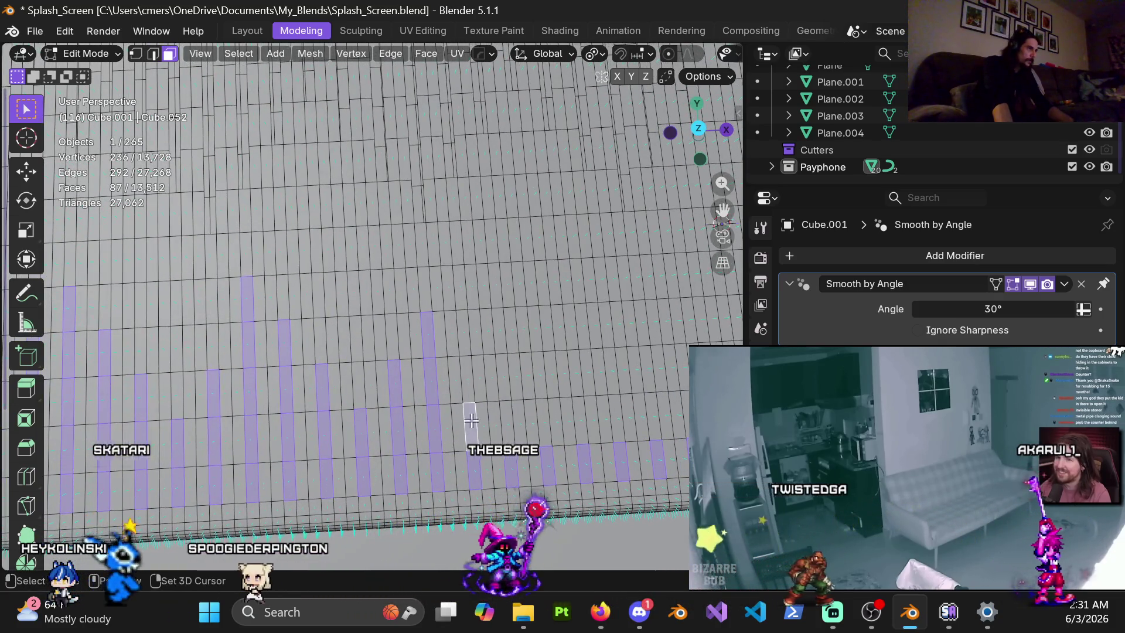
shift+click(467, 378)
shift+click(504, 405)
shift+middle_drag(502, 377, 428, 414)
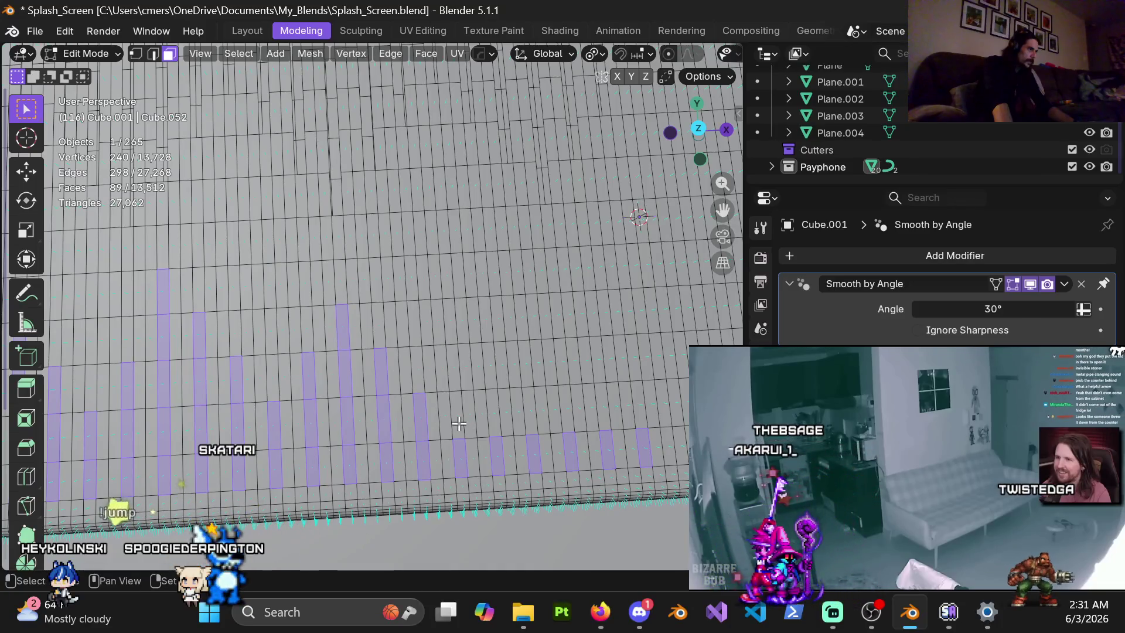